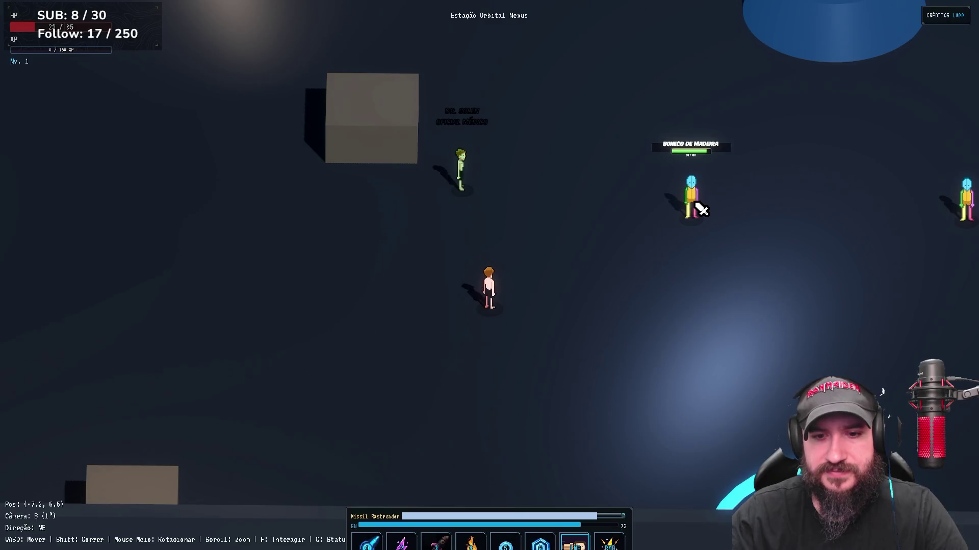
- Hit the wooden dummy with a projectile and a fireball, stepping east toward it
{"action": "left_click", "coordinate": [701, 209]}
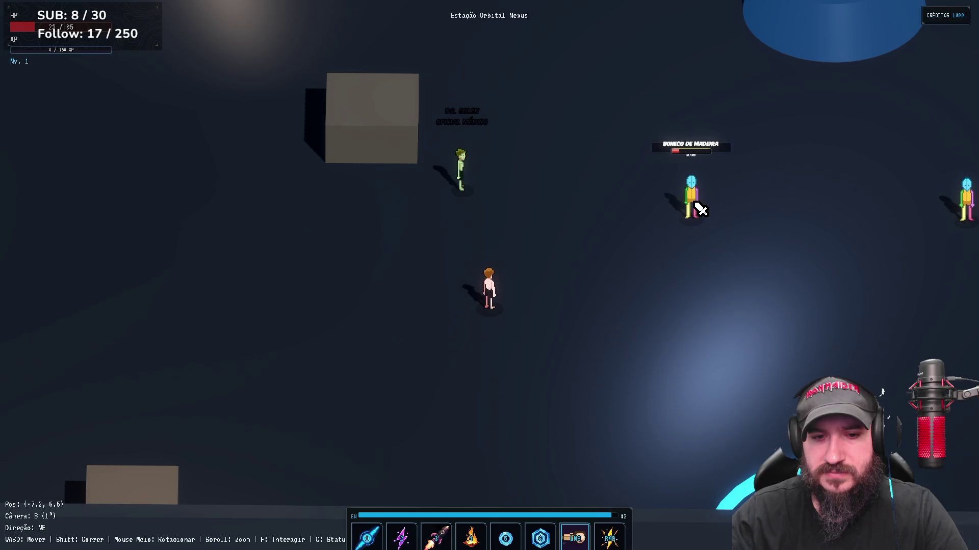
{"action": "key", "text": "4"}
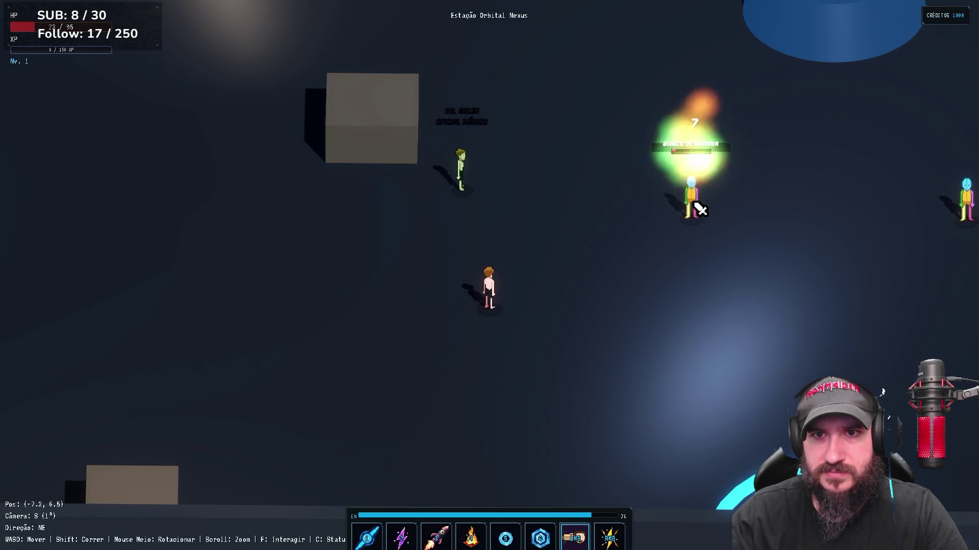
{"action": "key", "text": "d"}
{"action": "key", "text": "d"}
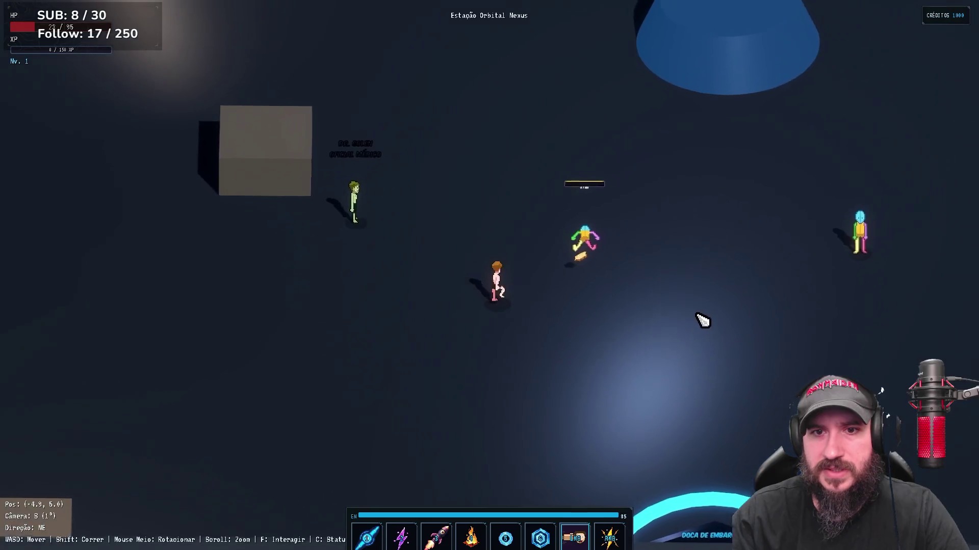
- Check the six wood splinters in the inventory, then quit the game from the pause menu
{"action": "key", "text": "a"}
{"action": "key", "text": "i"}
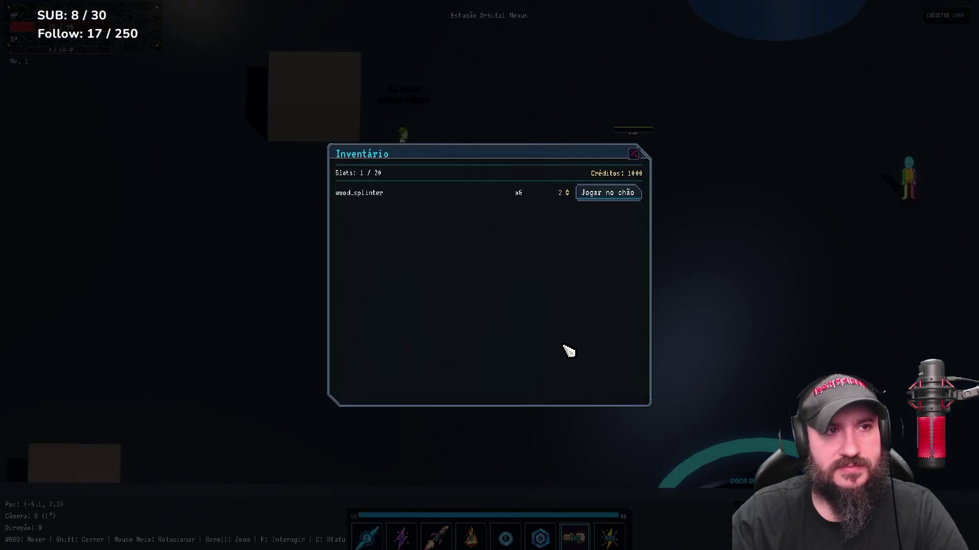
{"action": "key", "text": "Escape"}
{"action": "key", "text": "Escape"}
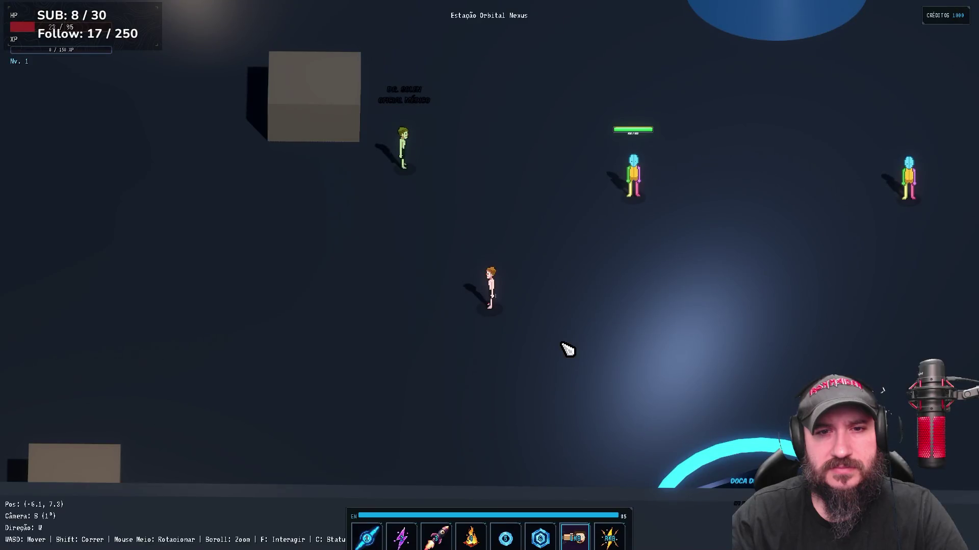
{"action": "left_click", "coordinate": [532, 340]}
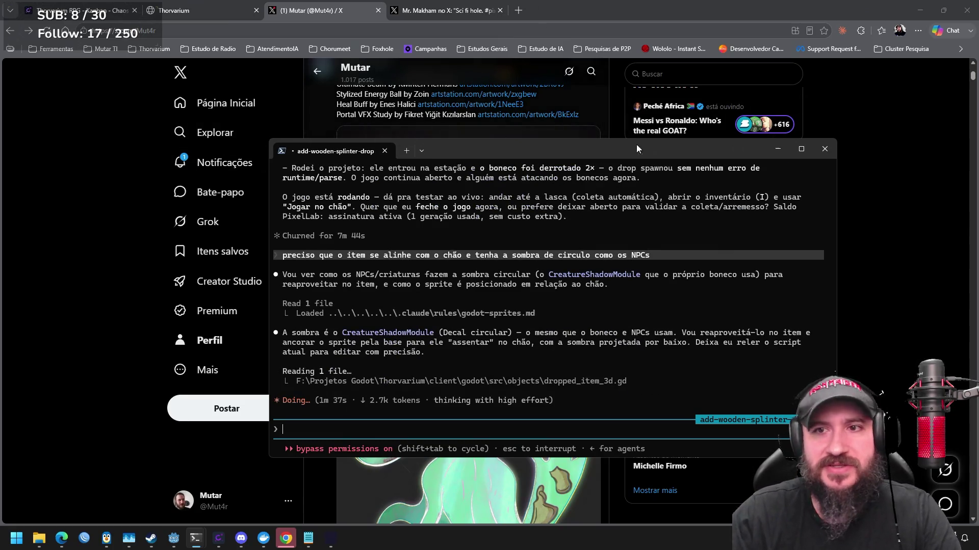
- Bring the X profile forward and scroll down through its reposted pixel-art posts
{"action": "left_click", "coordinate": [936, 200]}
{"action": "scroll", "coordinate": [829, 257], "scroll_direction": "down", "scroll_amount": 15}
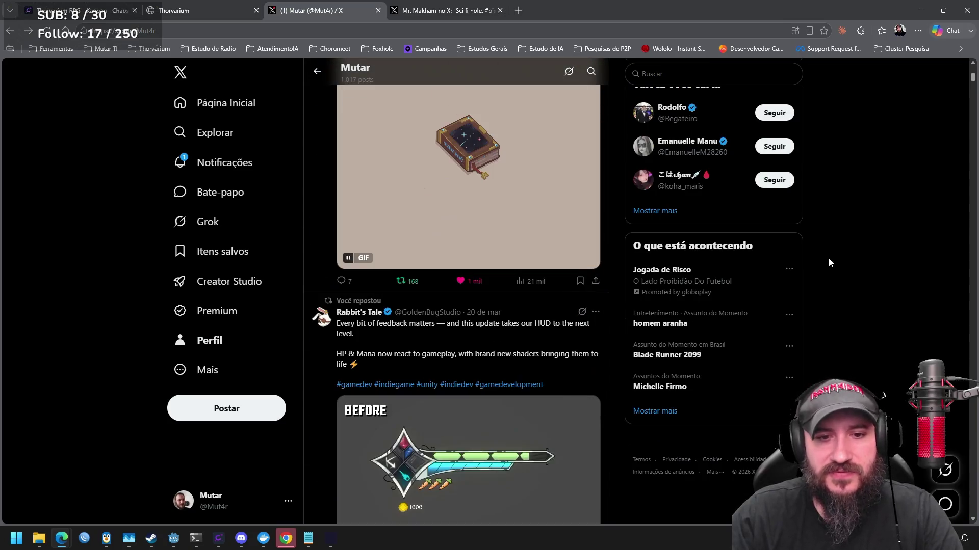
{"action": "scroll", "coordinate": [829, 262], "scroll_direction": "down", "scroll_amount": 3}
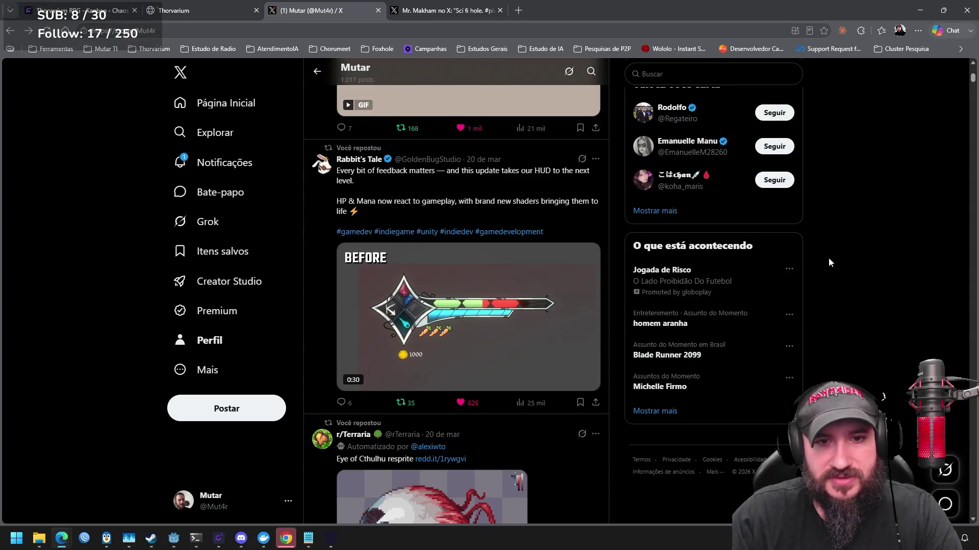
{"action": "scroll", "coordinate": [823, 269], "scroll_direction": "down", "scroll_amount": 20}
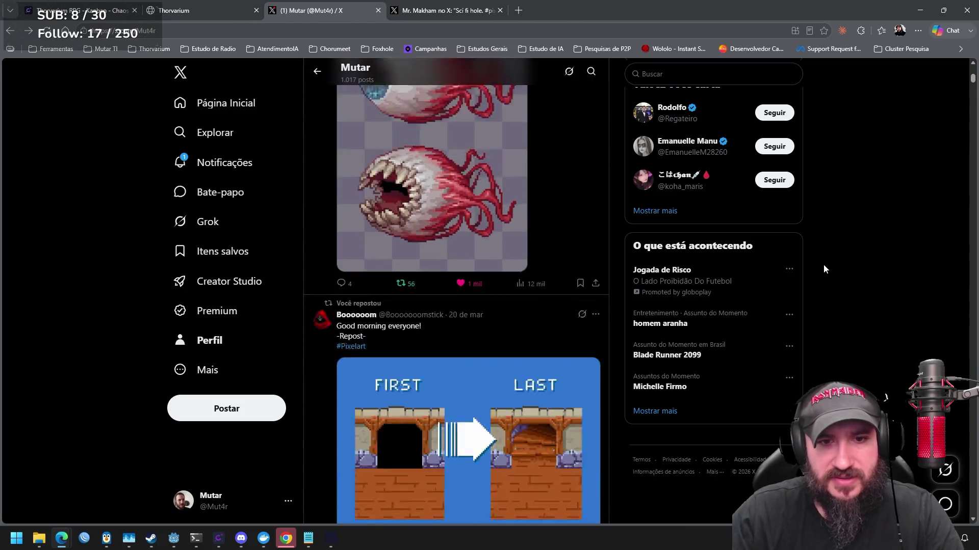
{"action": "scroll", "coordinate": [825, 268], "scroll_direction": "down", "scroll_amount": 12}
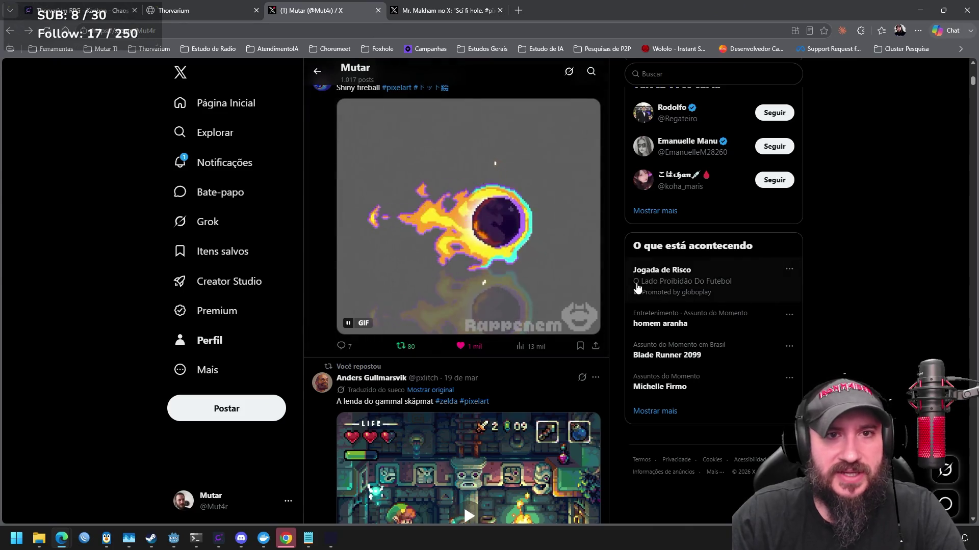
{"action": "scroll", "coordinate": [637, 285], "scroll_direction": "down", "scroll_amount": 6}
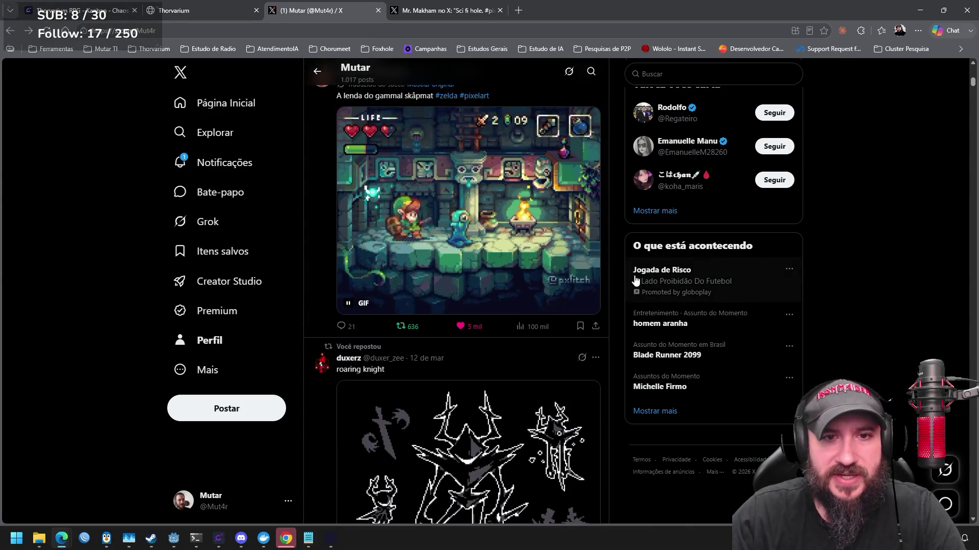
{"action": "scroll", "coordinate": [636, 285], "scroll_direction": "down", "scroll_amount": 5}
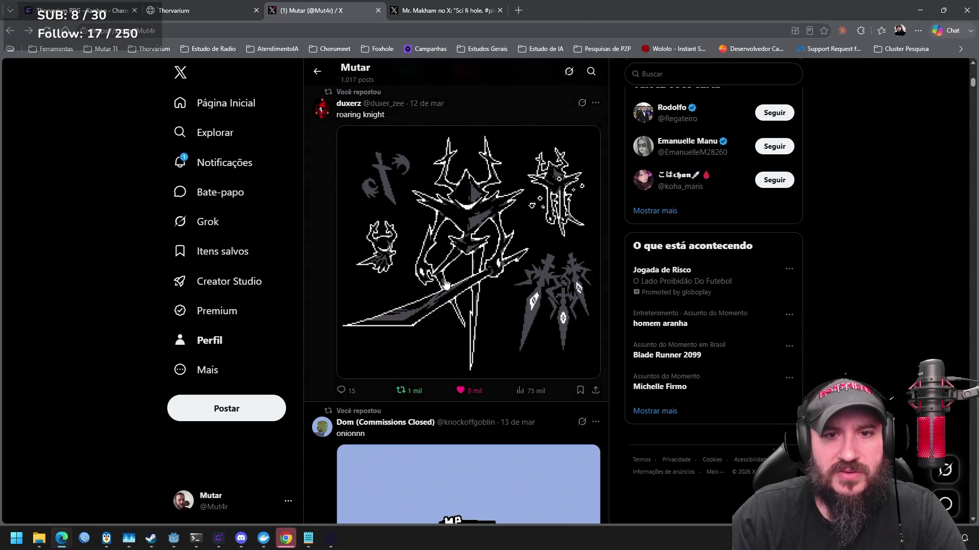
{"action": "scroll", "coordinate": [448, 280], "scroll_direction": "up", "scroll_amount": 1}
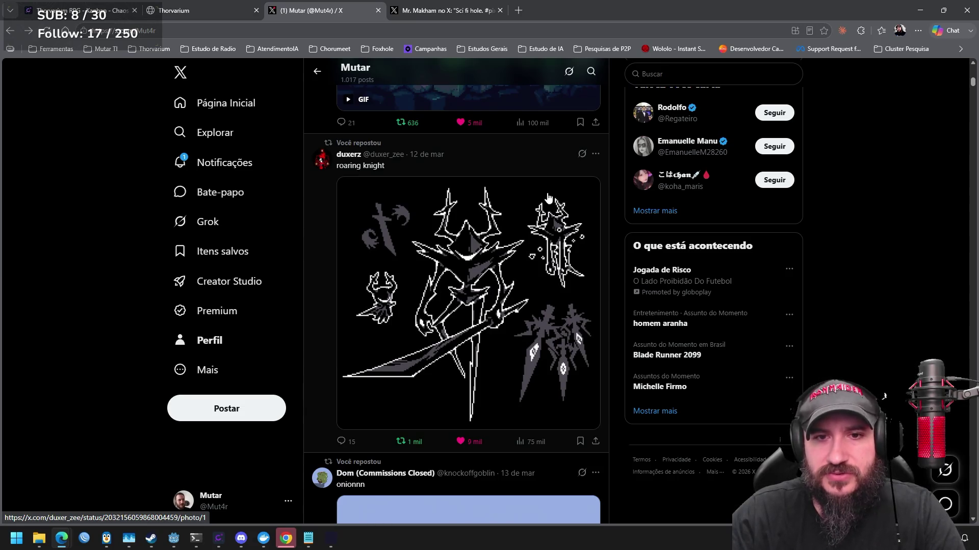
- Scroll further through the VFX reposts, then return to the terminal window
{"action": "scroll", "coordinate": [474, 305], "scroll_direction": "down", "scroll_amount": 3}
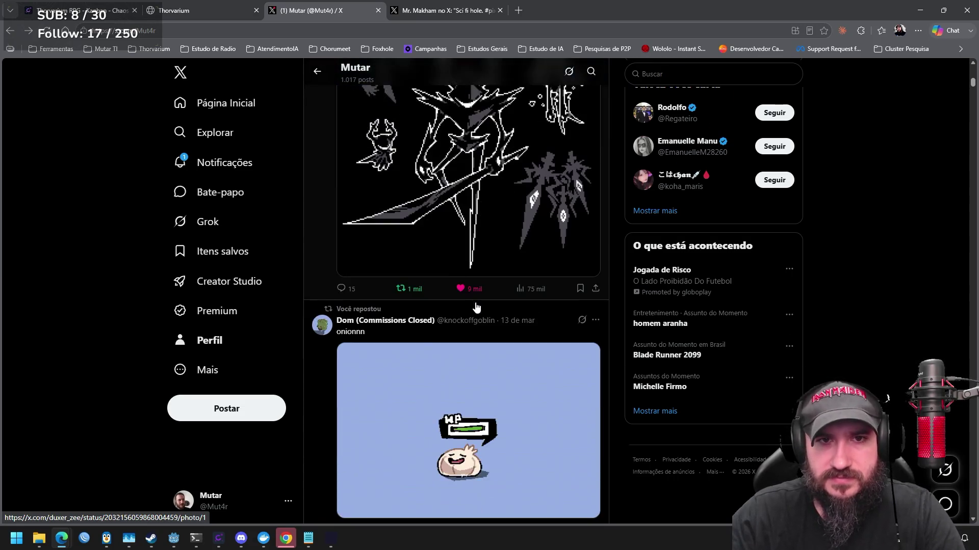
{"action": "scroll", "coordinate": [474, 306], "scroll_direction": "down", "scroll_amount": 5}
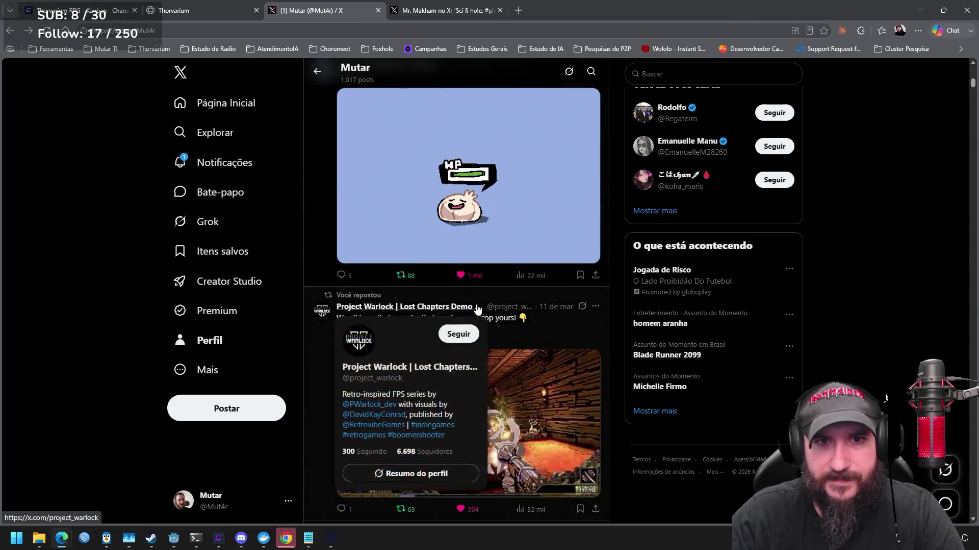
{"action": "scroll", "coordinate": [477, 306], "scroll_direction": "down", "scroll_amount": 4}
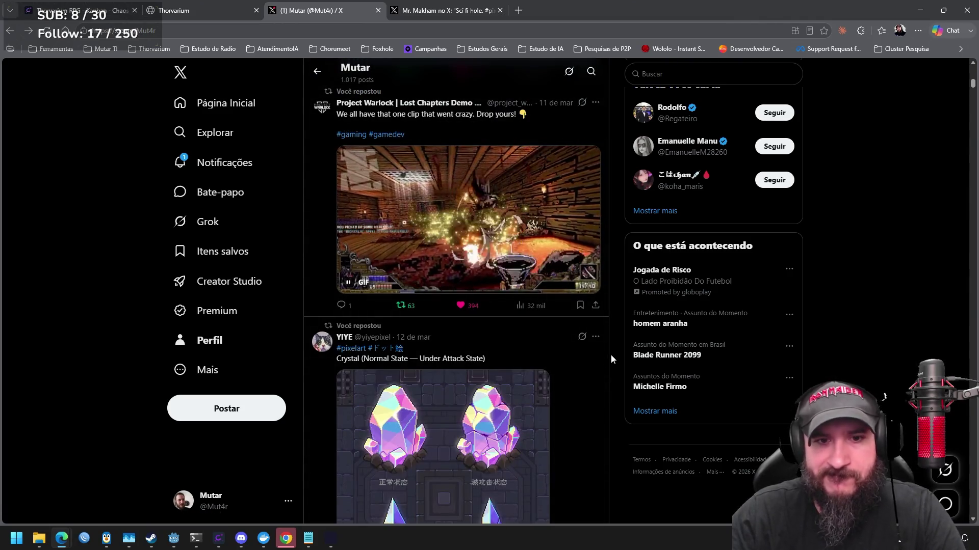
{"action": "scroll", "coordinate": [606, 356], "scroll_direction": "down", "scroll_amount": 1}
{"action": "scroll", "coordinate": [604, 356], "scroll_direction": "down", "scroll_amount": 4}
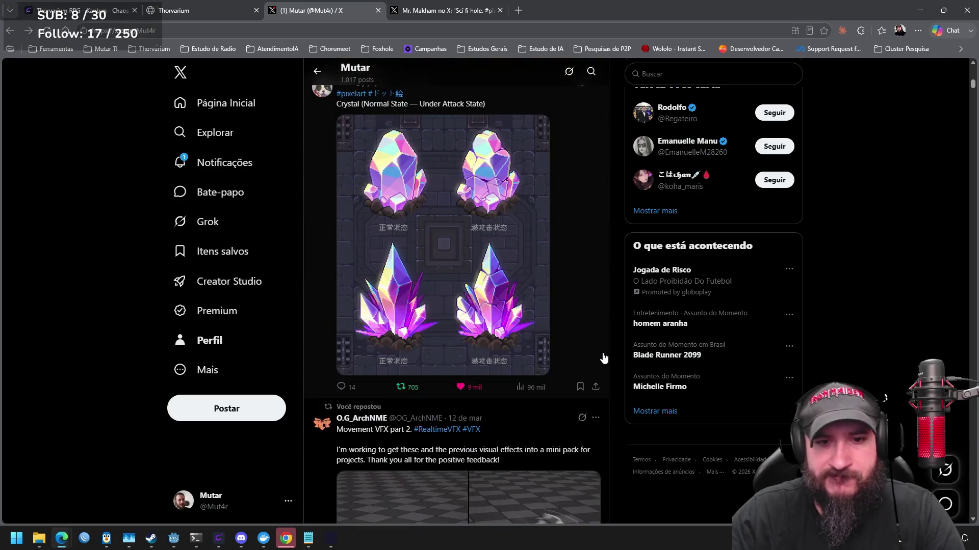
{"action": "scroll", "coordinate": [604, 356], "scroll_direction": "down", "scroll_amount": 4}
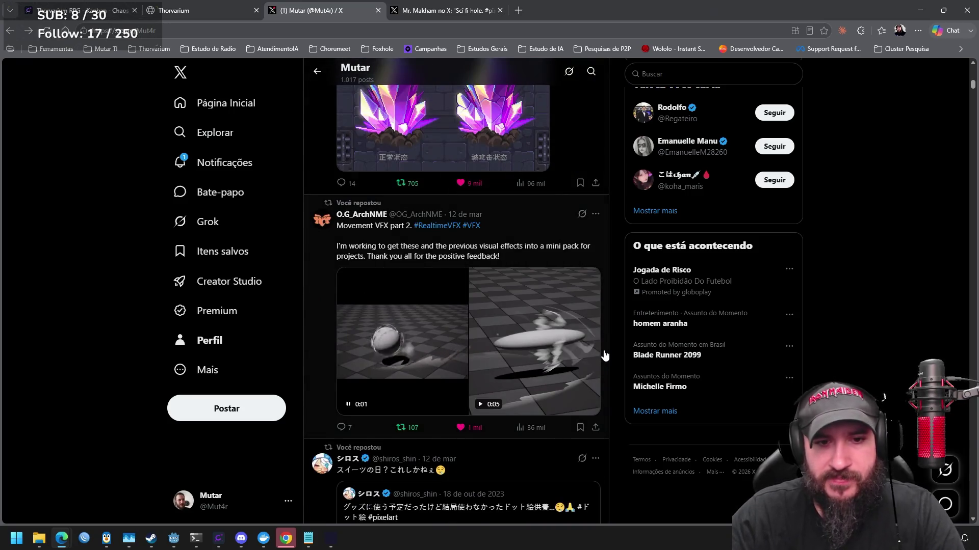
{"action": "scroll", "coordinate": [603, 357], "scroll_direction": "up", "scroll_amount": 14}
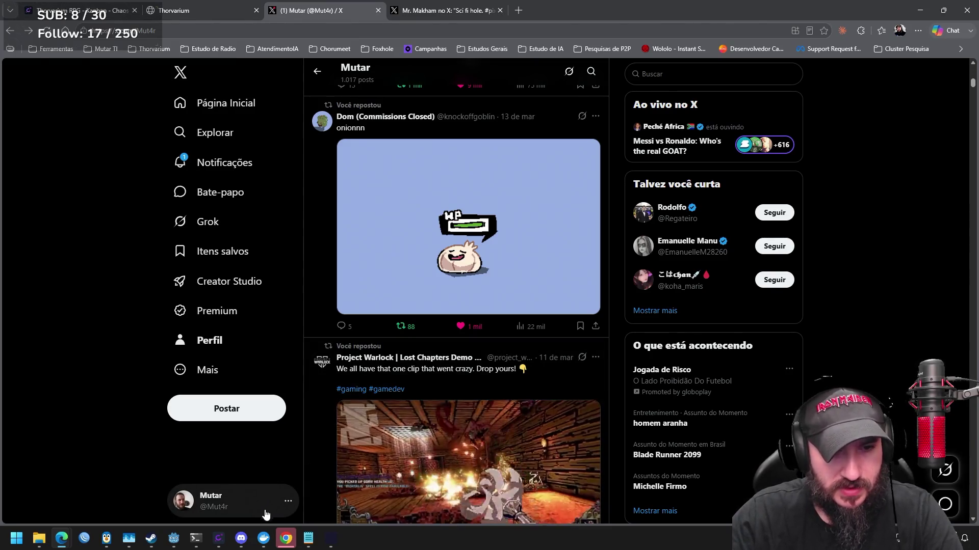
{"action": "mouse_move", "coordinate": [195, 538]}
{"action": "left_click", "coordinate": [175, 499]}
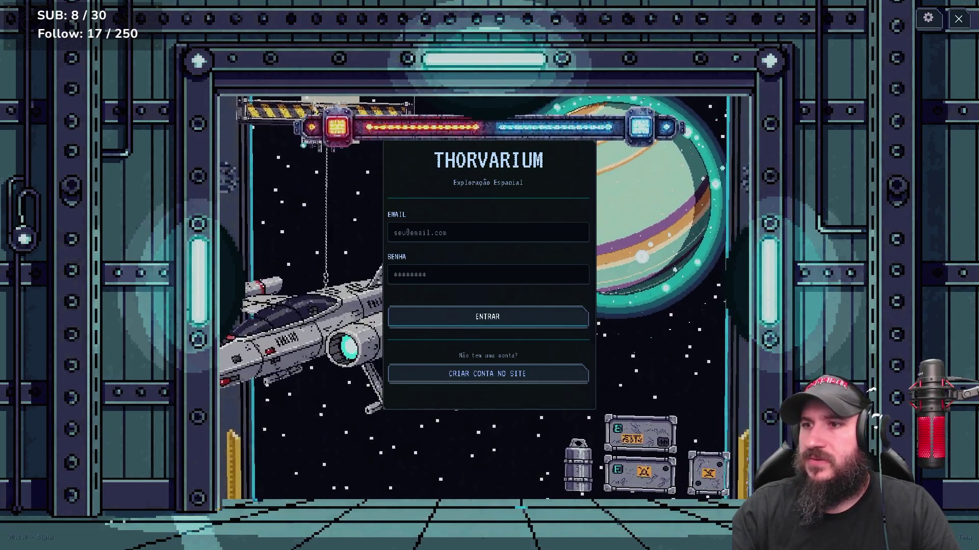
- Enter the developer account e-mail and log in with ENTRAR, confirming Entrar in the dialog
{"action": "left_click", "coordinate": [425, 227]}
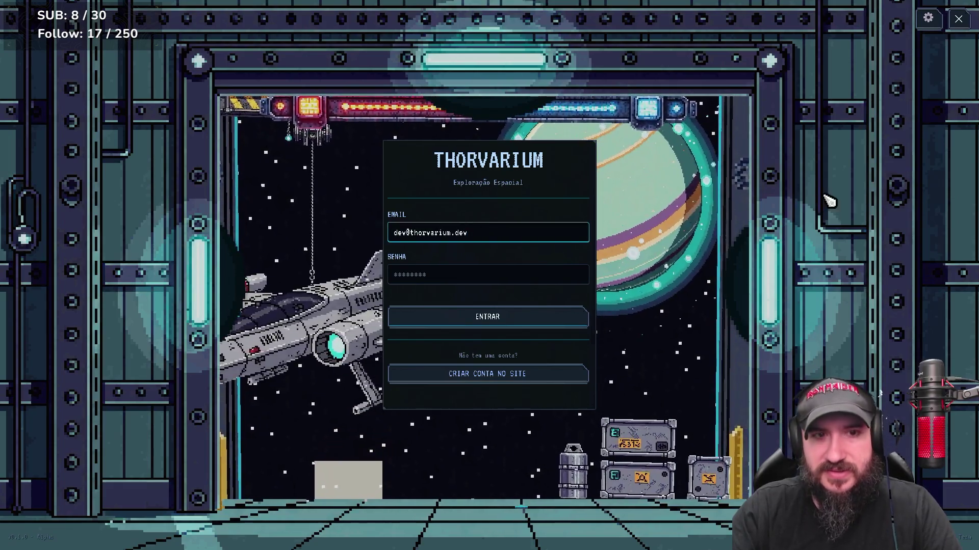
{"action": "left_click", "coordinate": [476, 280]}
{"action": "left_click", "coordinate": [520, 317]}
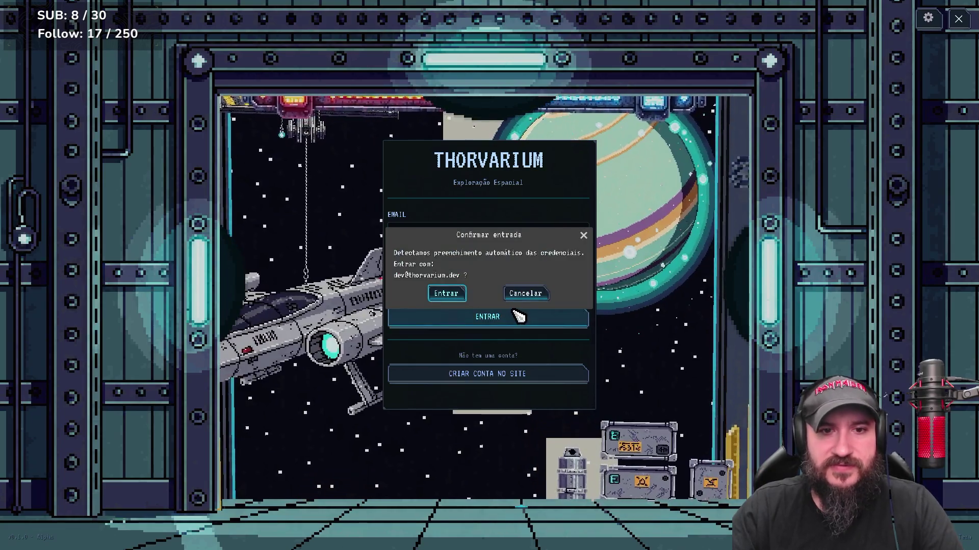
{"action": "left_click", "coordinate": [446, 292]}
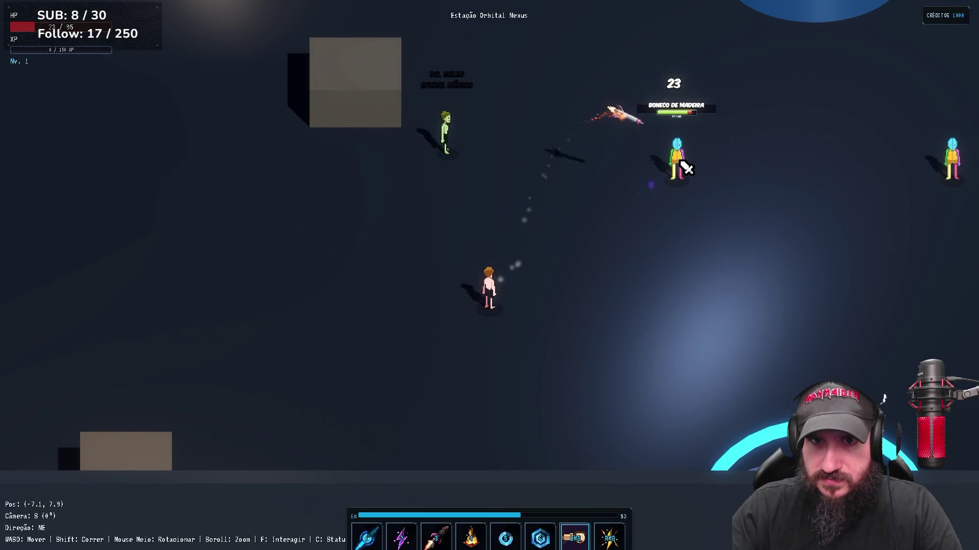
- Fire another projectile at the dummy, walk around it with WASD, then quit via Sair do Jogo
{"action": "key", "text": "1"}
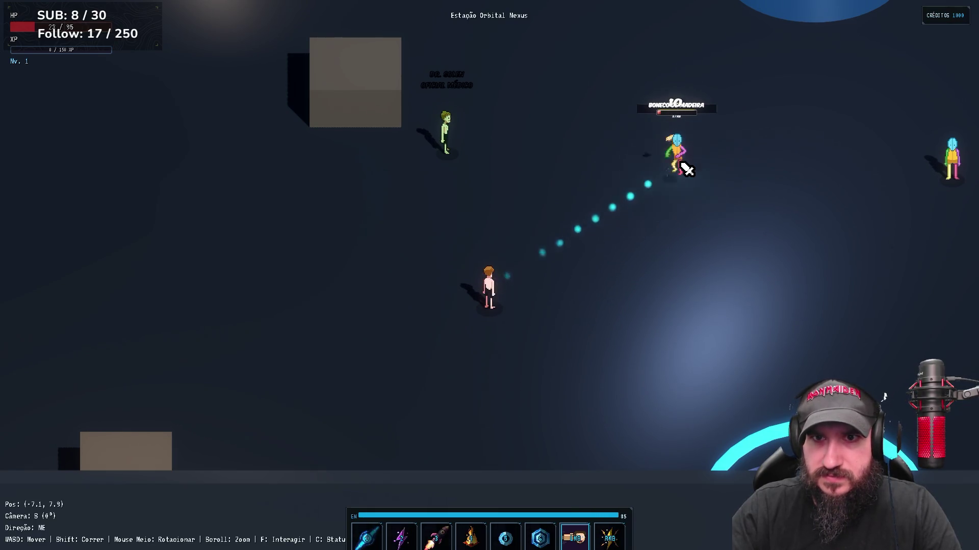
{"action": "key", "text": "d"}
{"action": "key", "text": "w"}
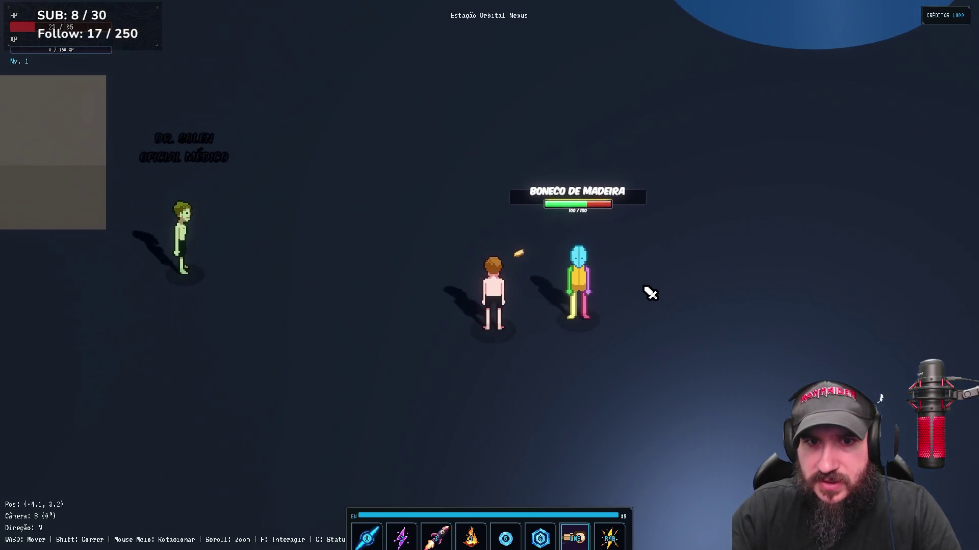
{"action": "key", "text": "s"}
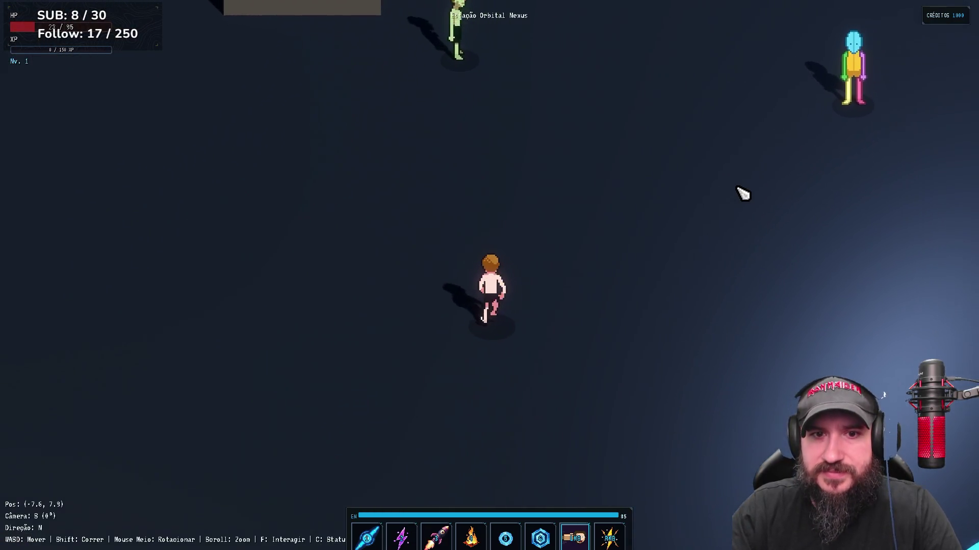
{"action": "key", "text": "w"}
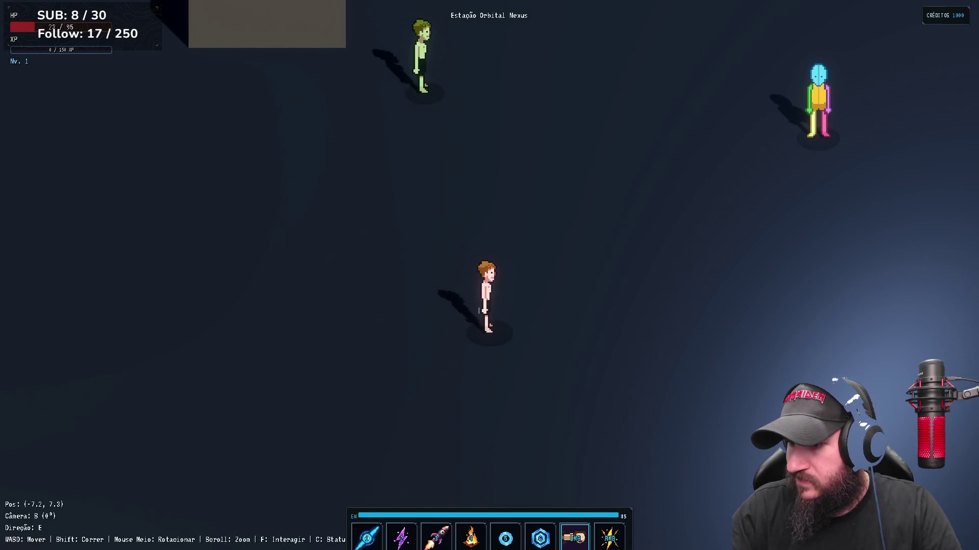
{"action": "key", "text": "Escape"}
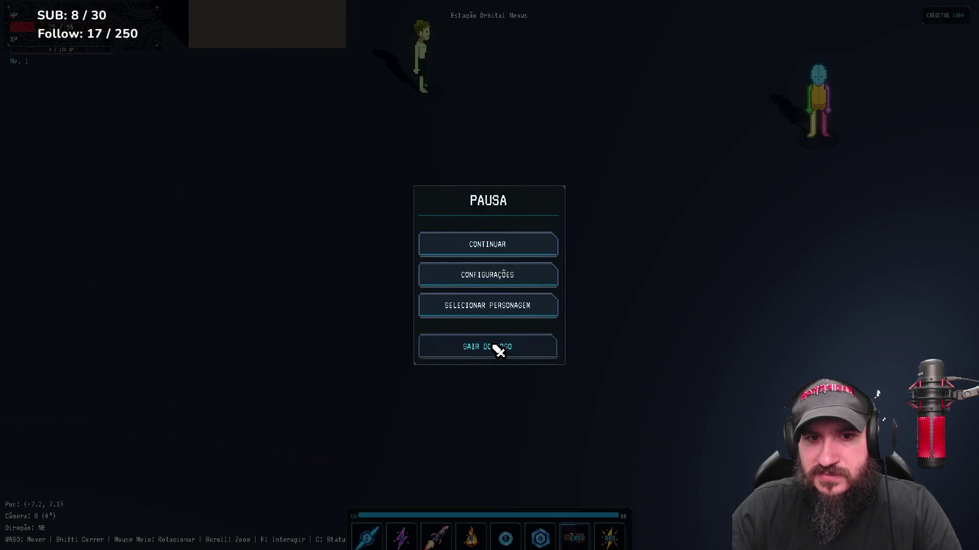
{"action": "left_click", "coordinate": [495, 348]}
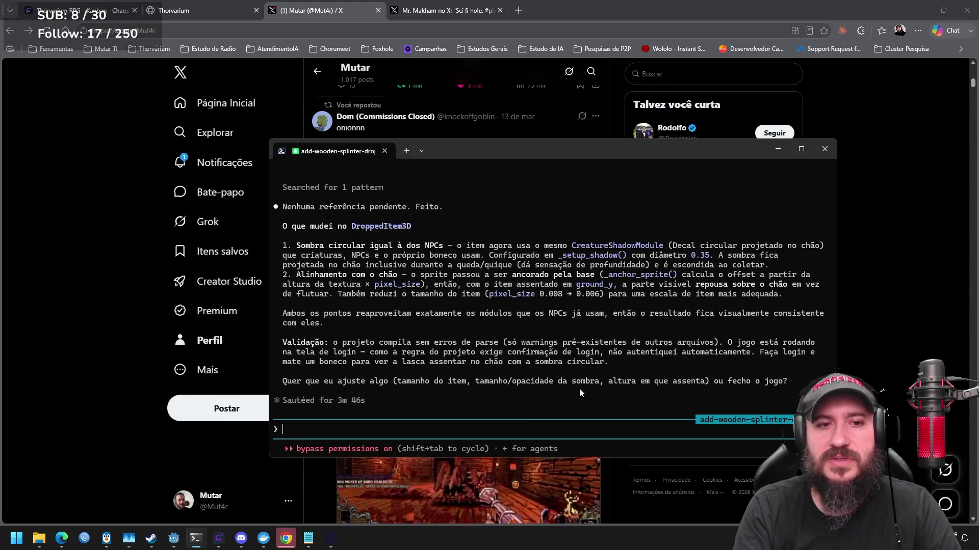
- Send Claude Code 'o item ainda esta flutuando, resolva esse problema' about the floating item
{"action": "type", "text": "o item ai"}
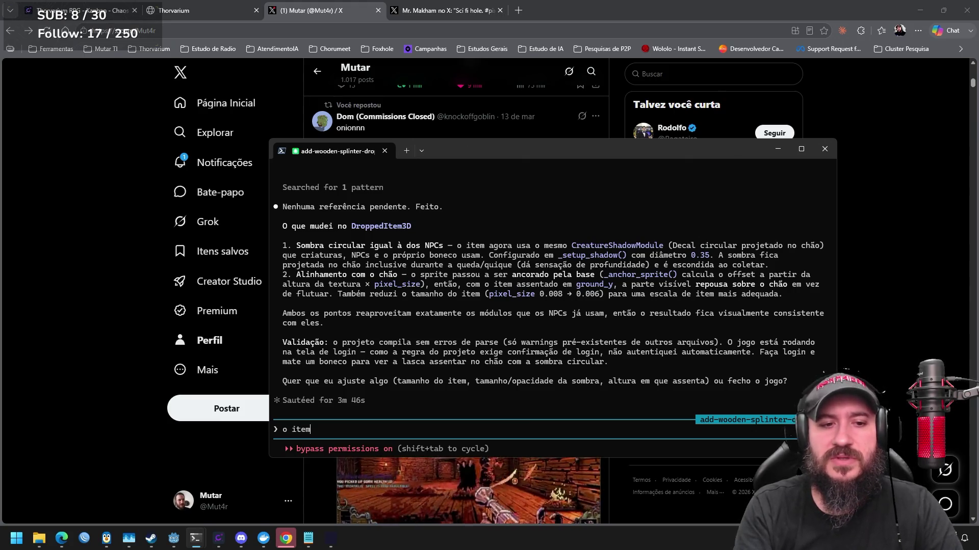
{"action": "type", "text": "nda esta apa"}
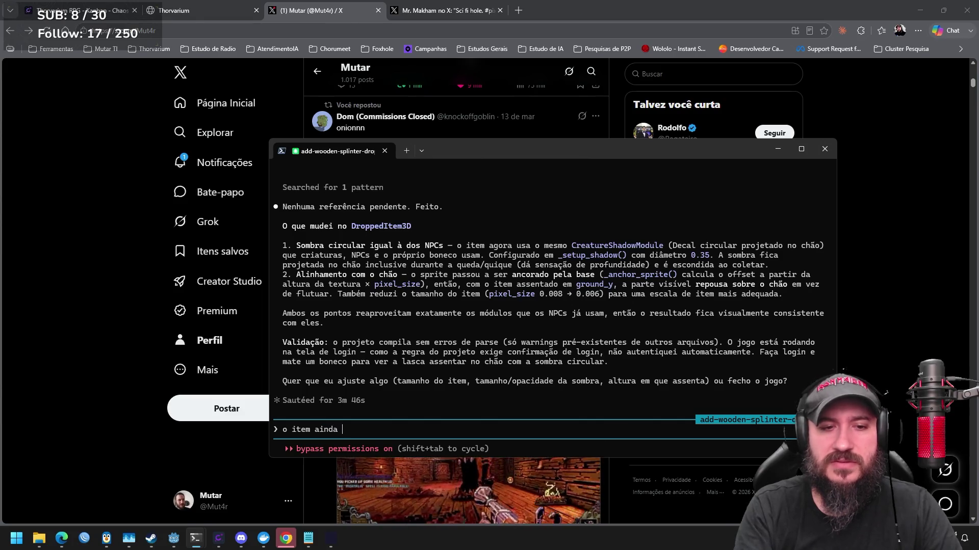
{"action": "type", "text": "recendo"}
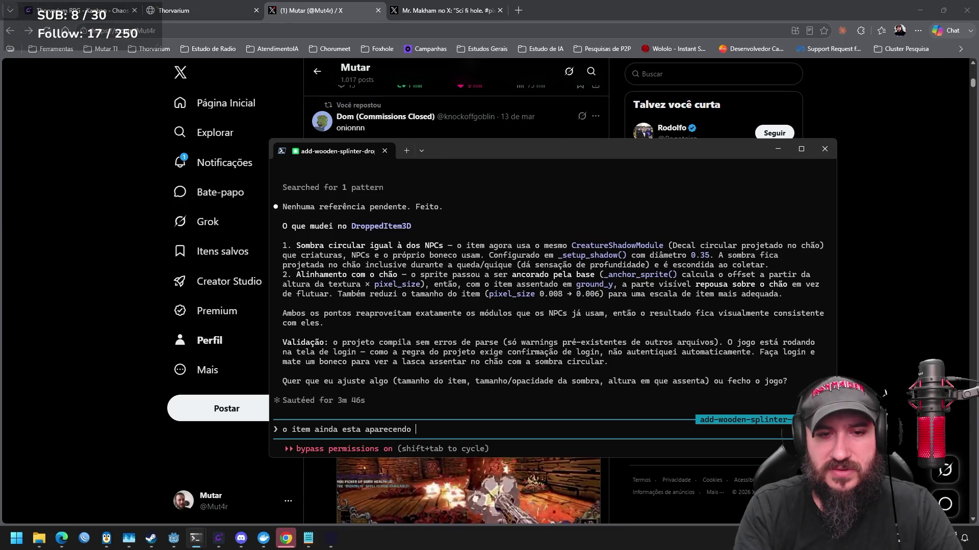
{"action": "key", "text": "BackSpace"}
{"action": "key", "text": "BackSpace"}
{"action": "key", "text": "BackSpace"}
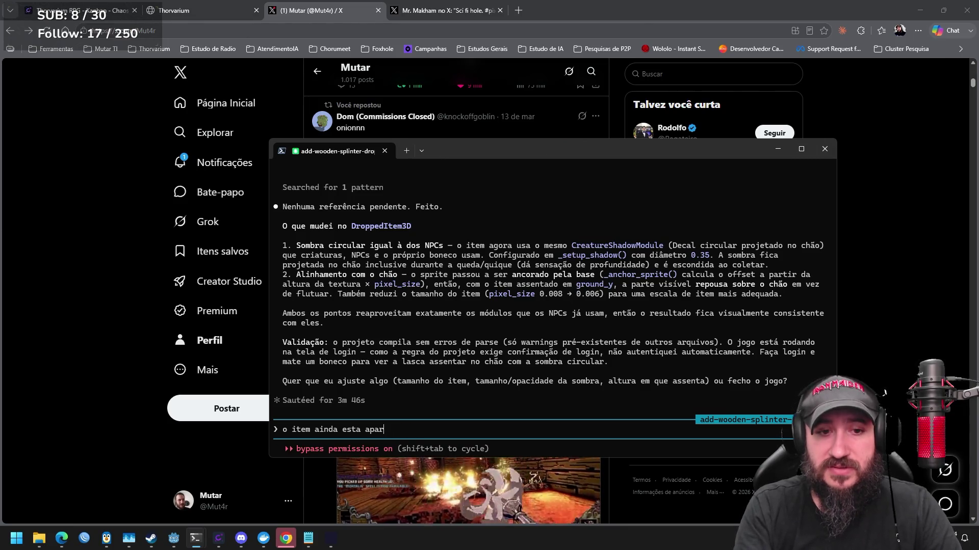
{"action": "type", "text": "flutuando,"}
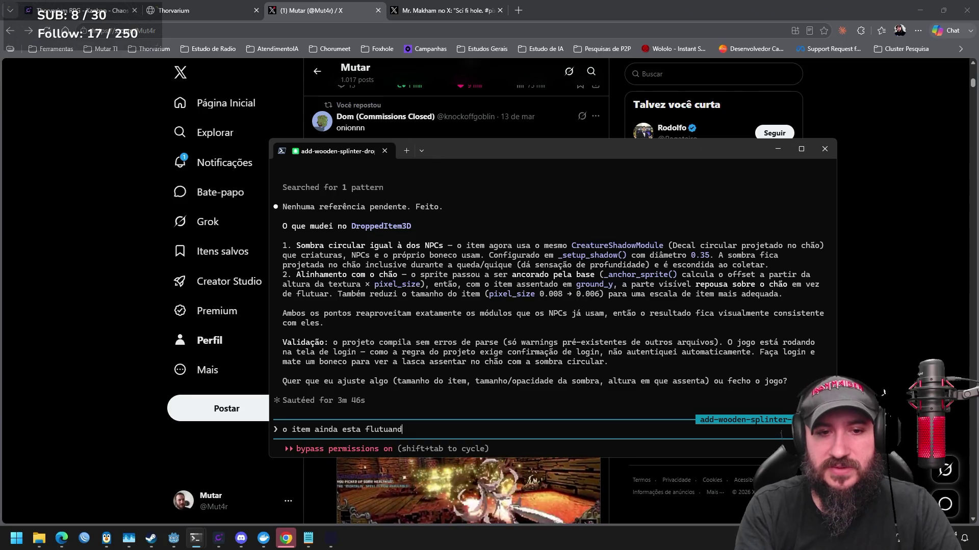
{"action": "key", "text": "BackSpace"}
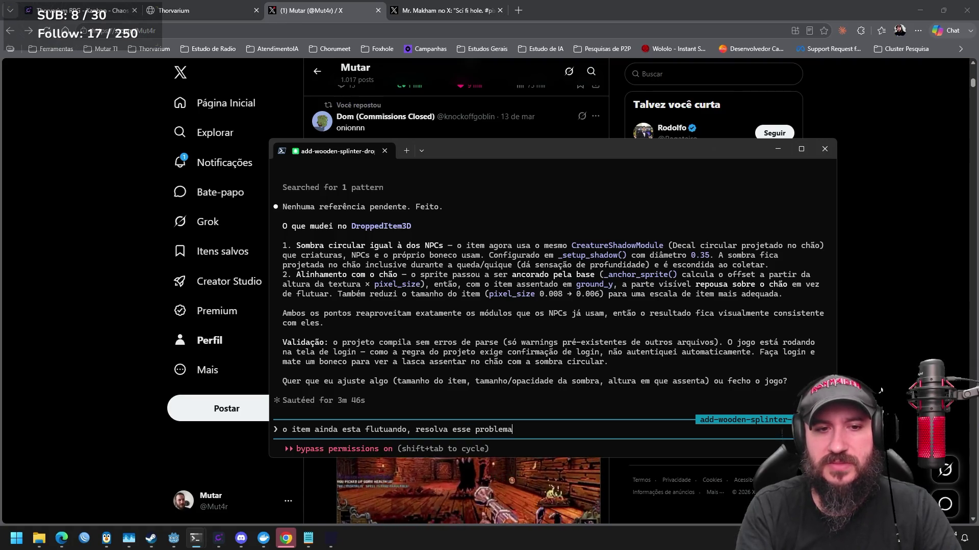
{"action": "key", "text": "Return"}
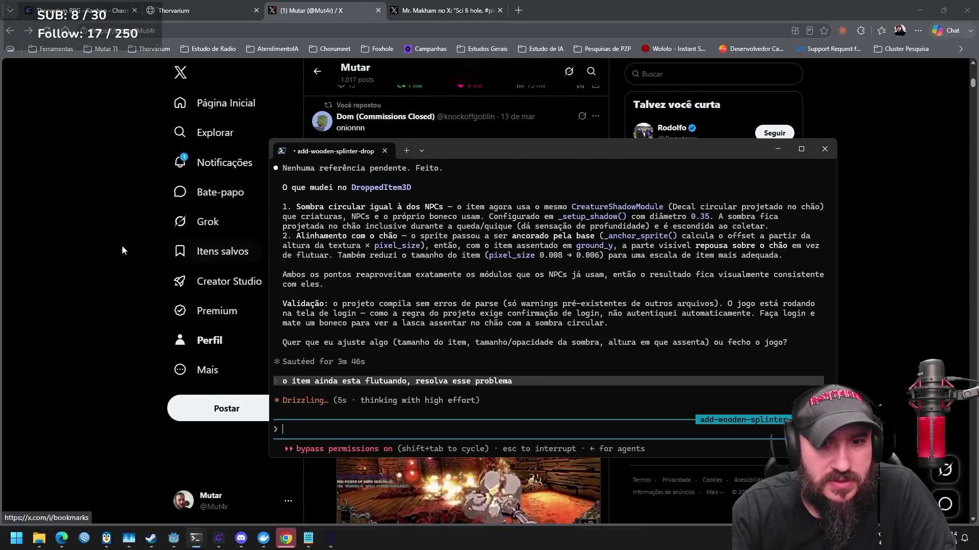
{"action": "left_click", "coordinate": [89, 244]}
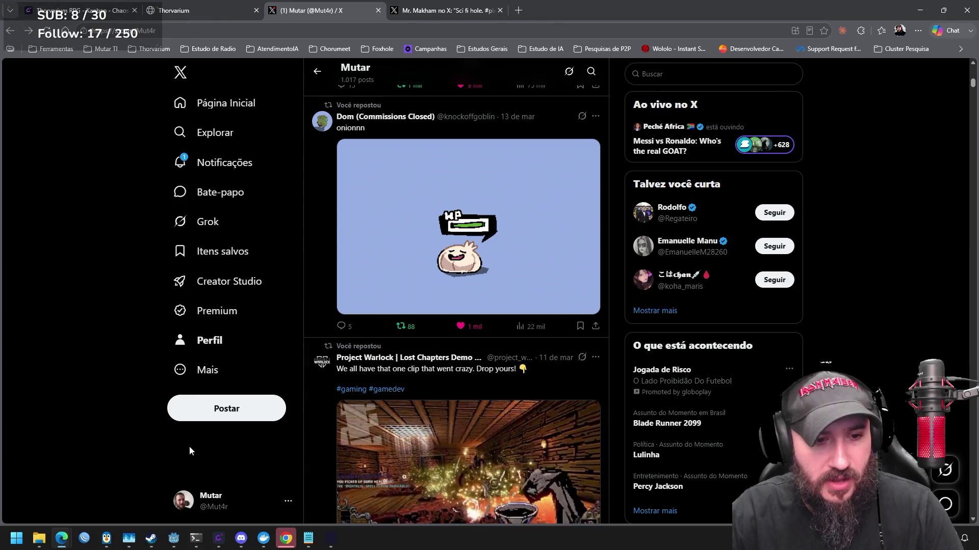
{"action": "mouse_move", "coordinate": [196, 538]}
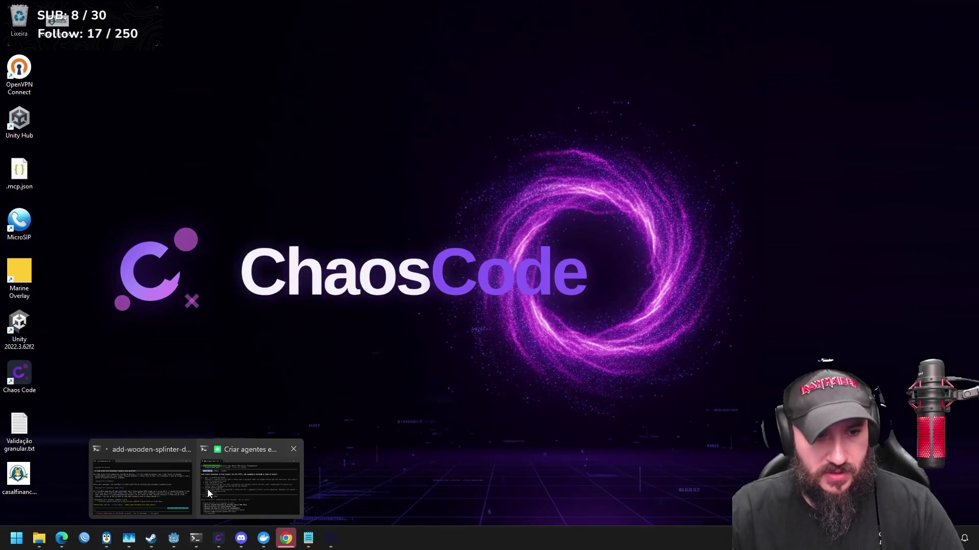
- Switch to the add-wooden-splinter-drop Claude Code terminal window
{"action": "left_click", "coordinate": [154, 488]}
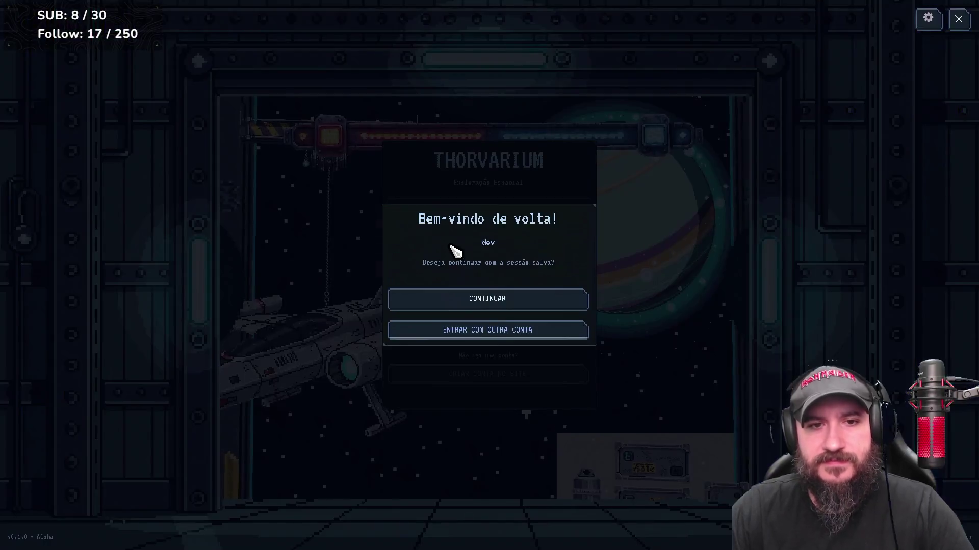
- Resume the saved session with CONTINUAR on the 'Bem-vindo de volta!' dialog
{"action": "left_click", "coordinate": [487, 301]}
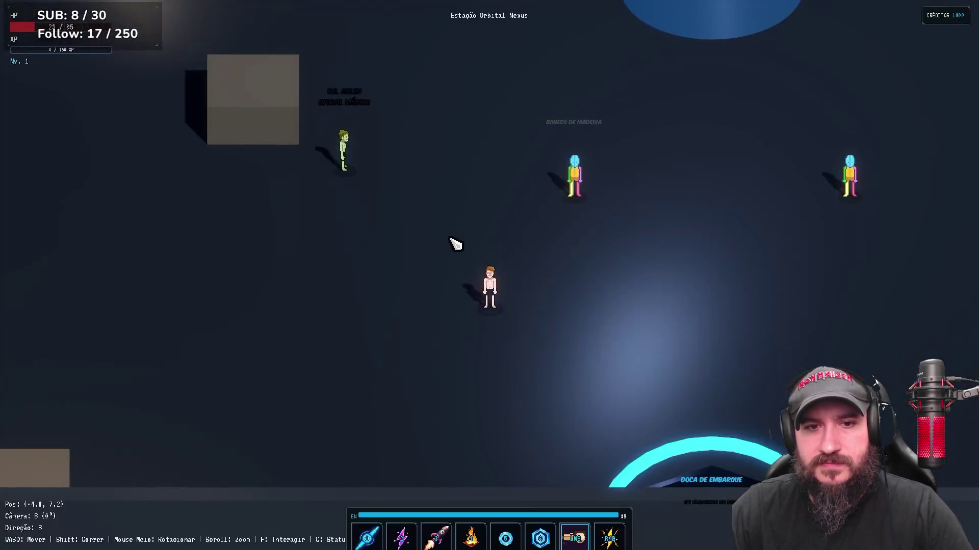
- Attack the Boneco de Madeira with an ability and Míssil Rastreador bolts
{"action": "key", "text": "a"}
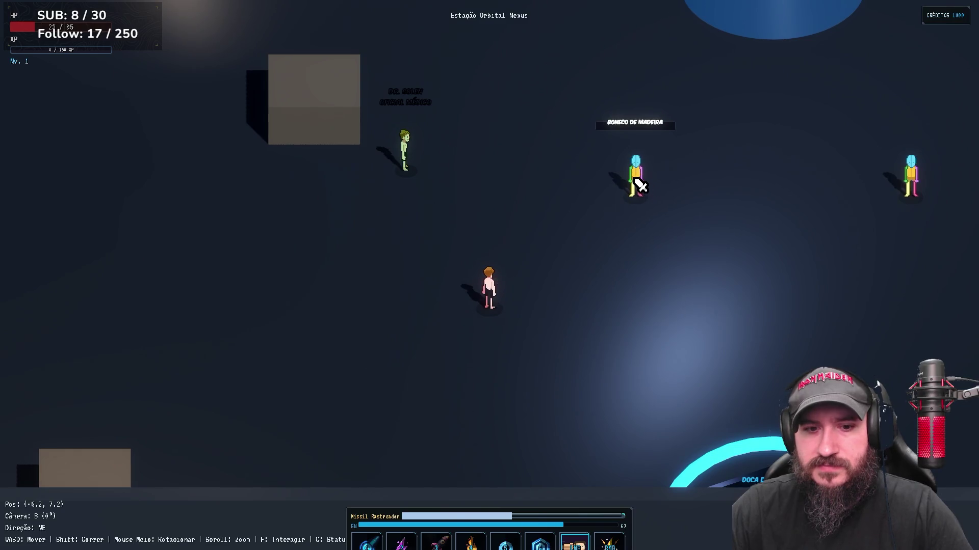
{"action": "key", "text": "1"}
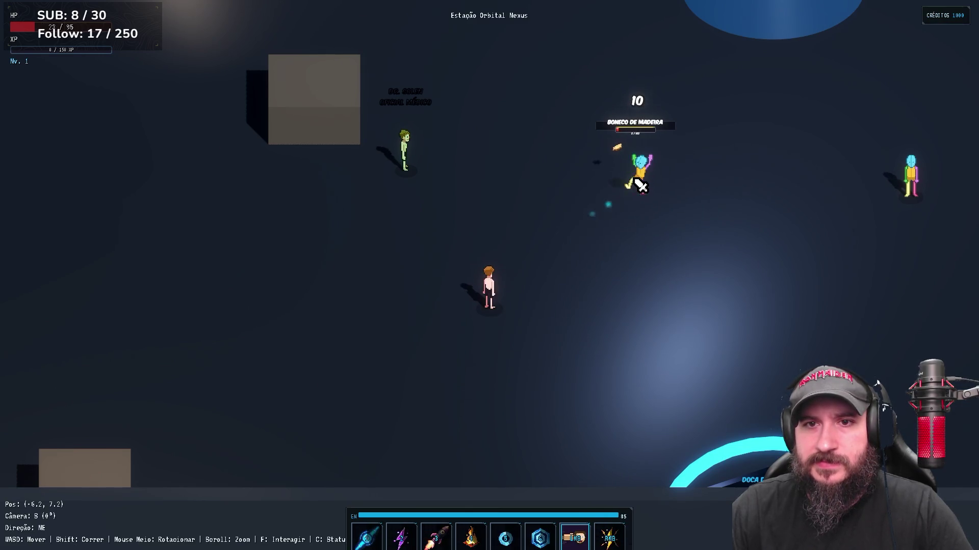
{"action": "key", "text": "w"}
{"action": "key", "text": "w"}
{"action": "scroll", "coordinate": [555, 255], "scroll_direction": "up", "scroll_amount": 3}
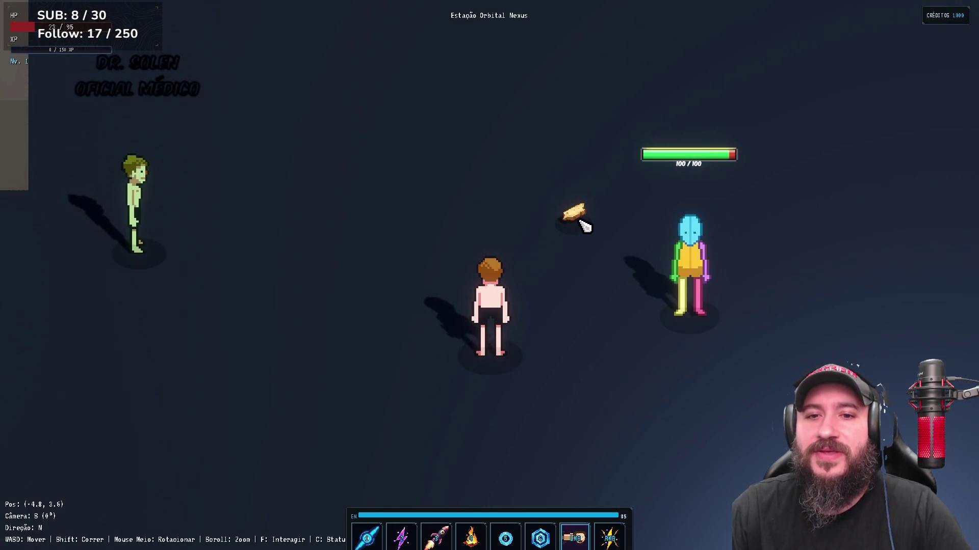
{"action": "key", "text": "s"}
{"action": "key", "text": "3"}
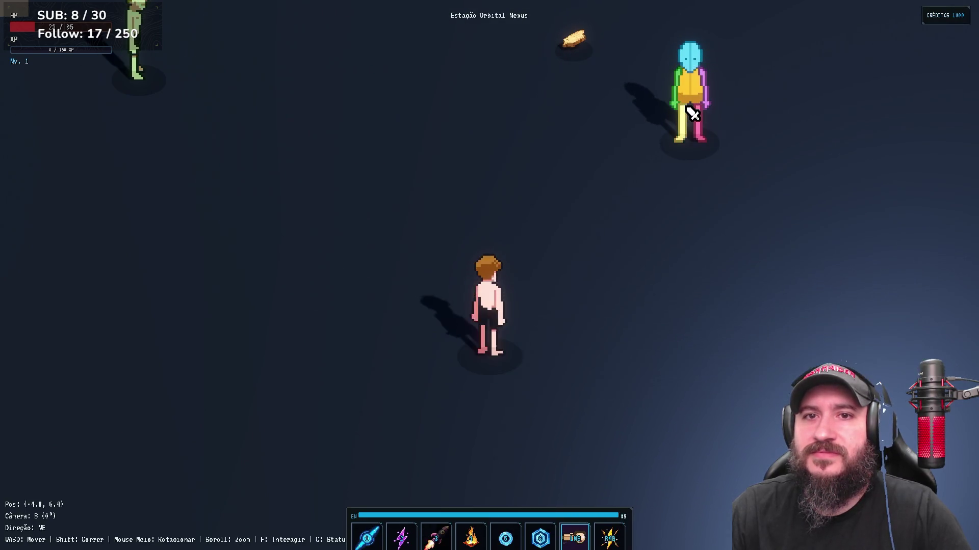
{"action": "left_click", "coordinate": [689, 107]}
{"action": "scroll", "coordinate": [690, 118], "scroll_direction": "down", "scroll_amount": 3}
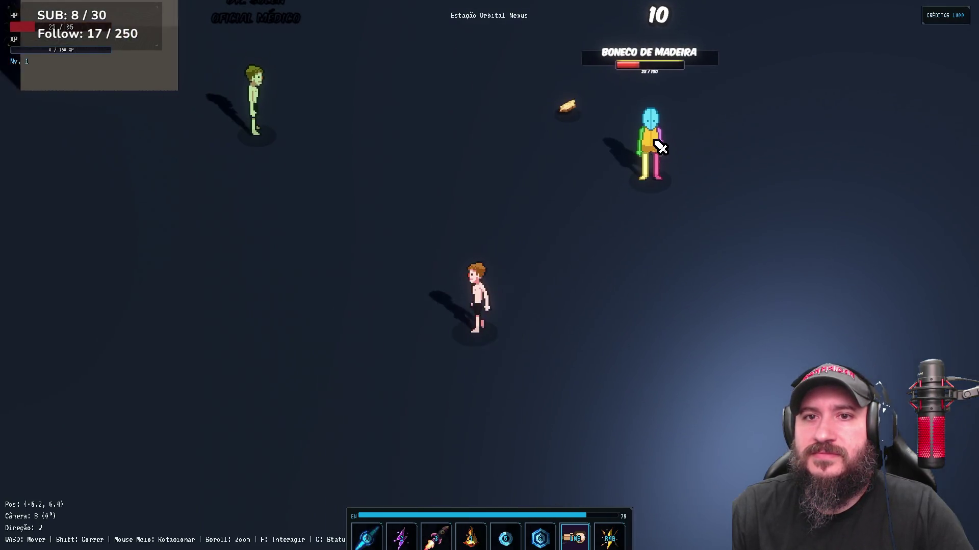
{"action": "key", "text": "a"}
{"action": "left_click", "coordinate": [744, 127]}
{"action": "left_click", "coordinate": [748, 122]}
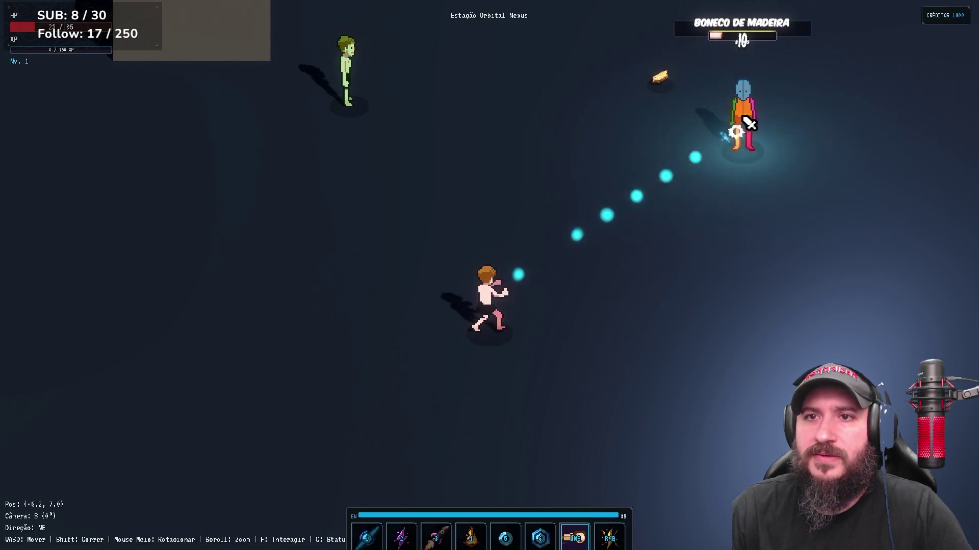
{"action": "left_click", "coordinate": [748, 123]}
- Reposition and fire more Míssil Rastreador volleys until the dummy falls at 0 HP
{"action": "key", "text": "w"}
{"action": "key", "text": "d"}
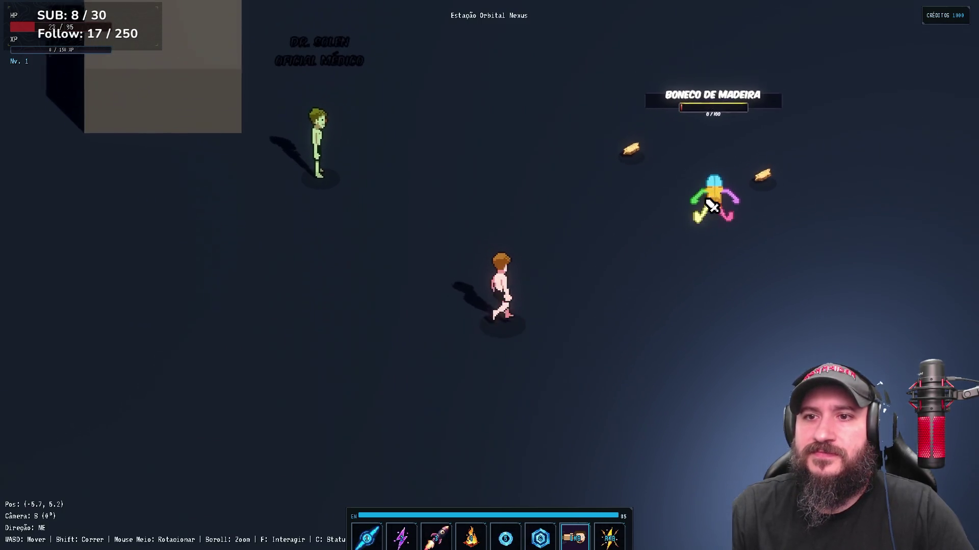
{"action": "key", "text": "s"}
{"action": "key", "text": "a"}
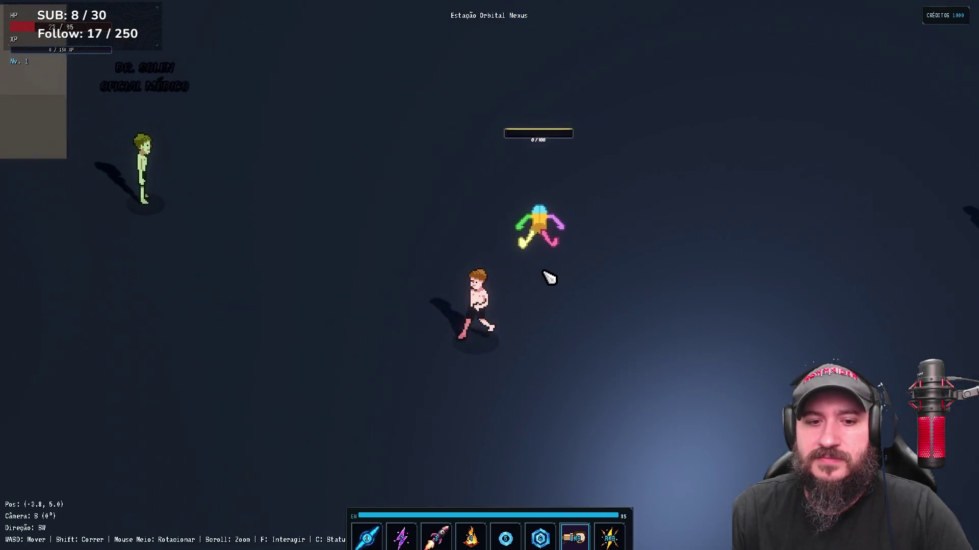
{"action": "key", "text": "3"}
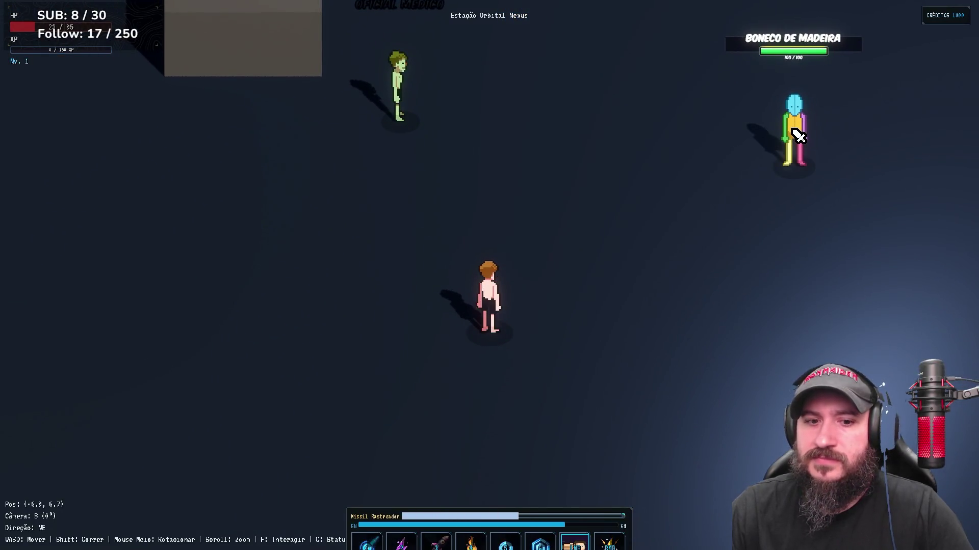
{"action": "left_click", "coordinate": [799, 136]}
{"action": "left_click", "coordinate": [799, 135]}
{"action": "left_click", "coordinate": [799, 136]}
{"action": "left_click", "coordinate": [799, 136]}
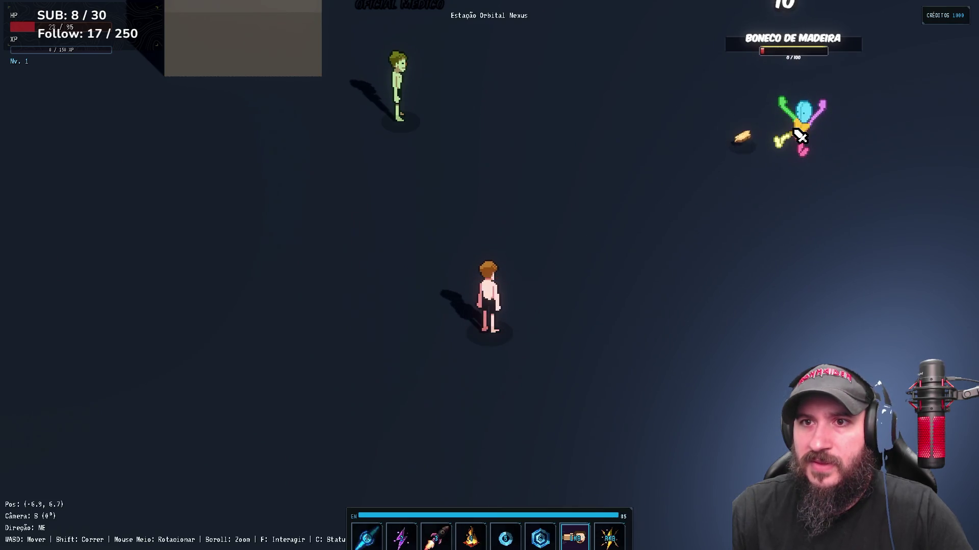
- Walk around the fallen dummy to inspect the dropped splinter, then quit the game
{"action": "key", "text": "d"}
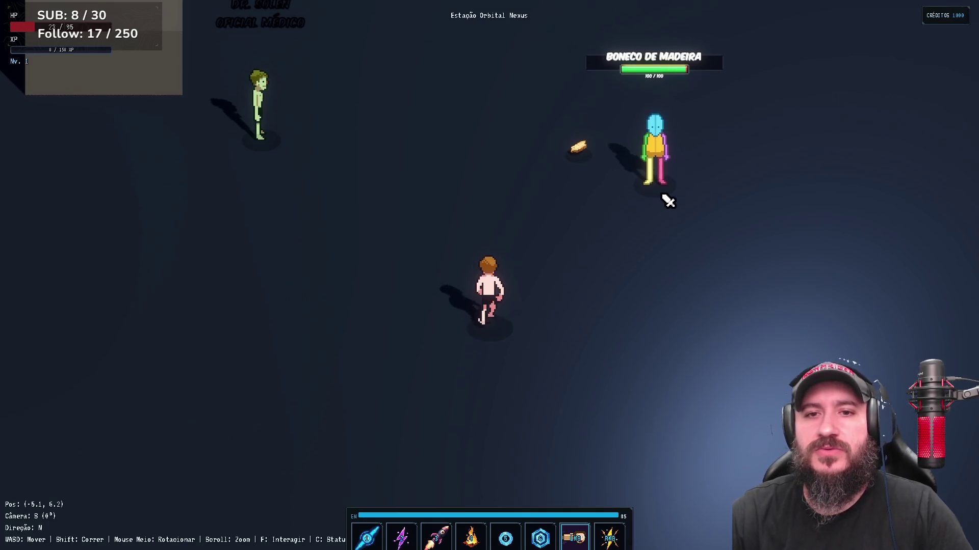
{"action": "key", "text": "w"}
{"action": "key", "text": "s"}
{"action": "key", "text": "a"}
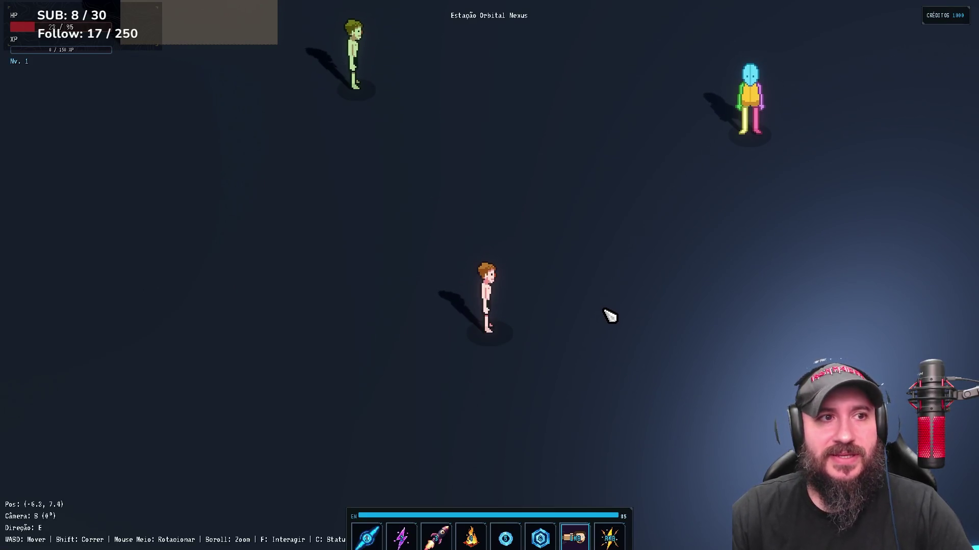
{"action": "key", "text": "Escape"}
{"action": "left_click", "coordinate": [539, 347]}
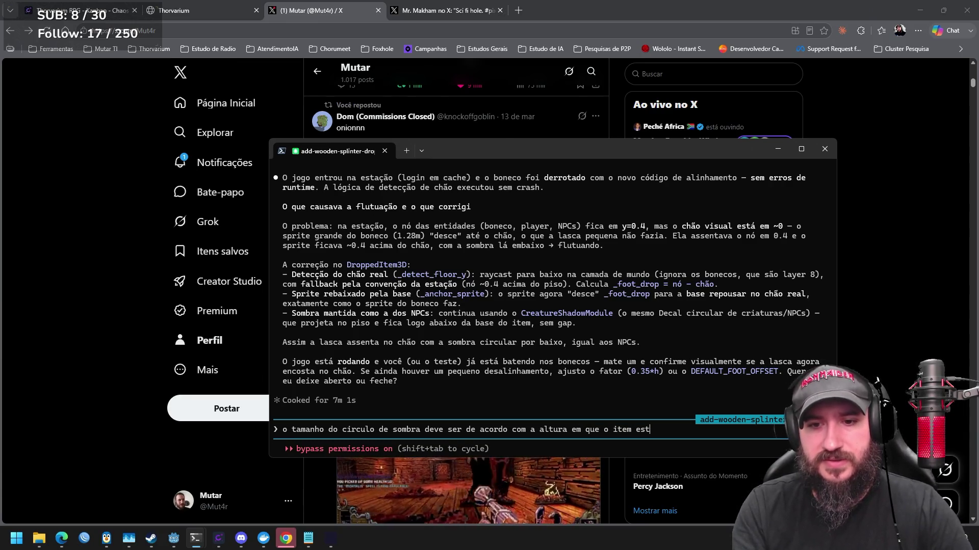
- Ask Claude Code to scale the splinter's shadow with height, half-size when on the floor
{"action": "type", "text": "m relação ao chão, quando es"}
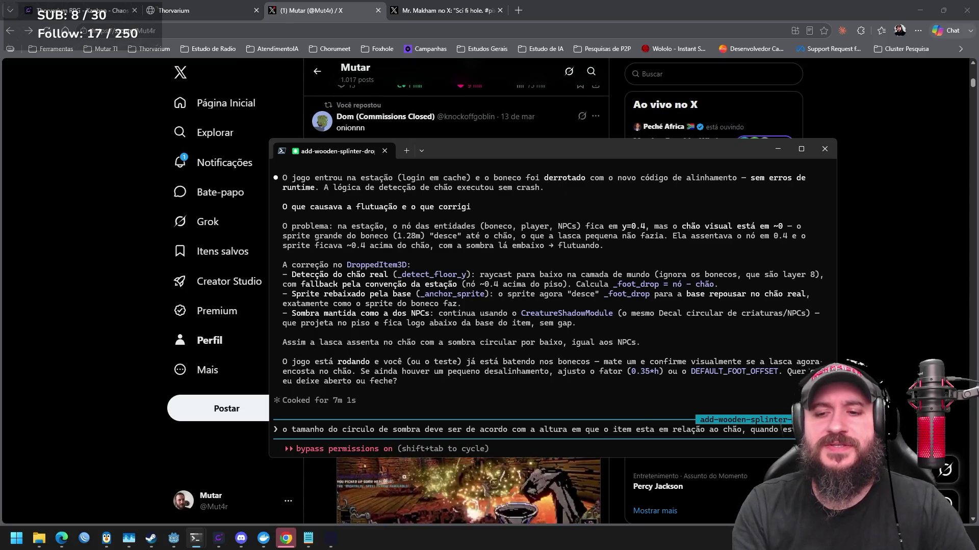
{"action": "type", "text": "tiver"}
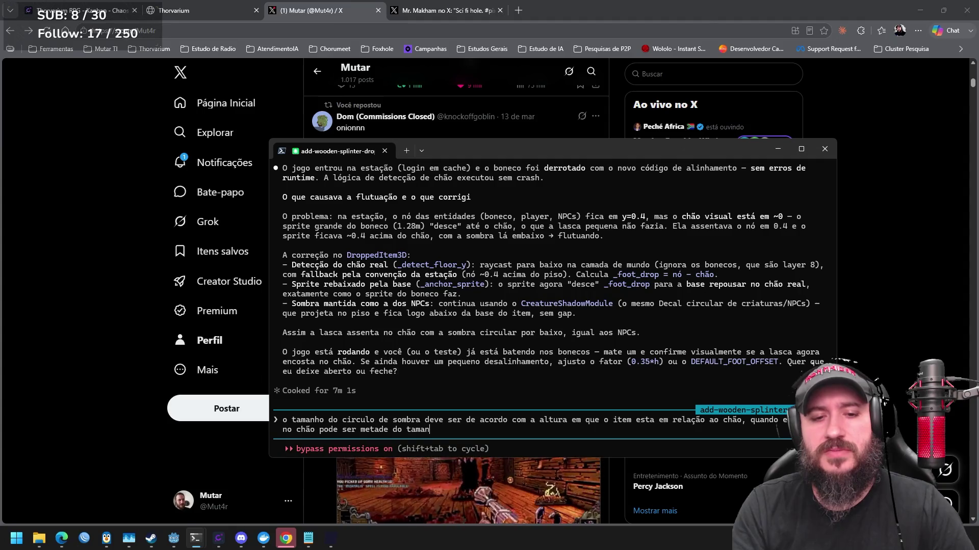
{"action": "type", "text": "ue esta agora"}
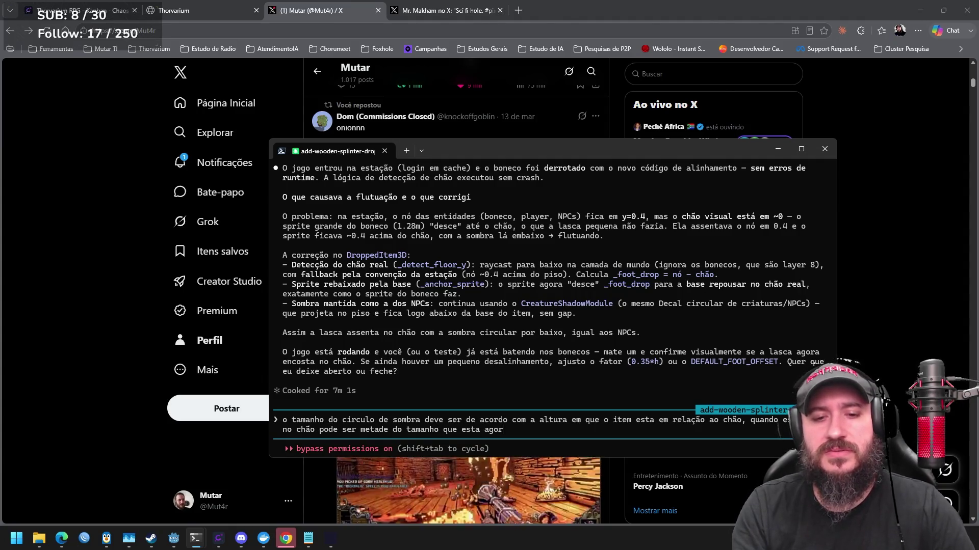
{"action": "key", "text": "Return"}
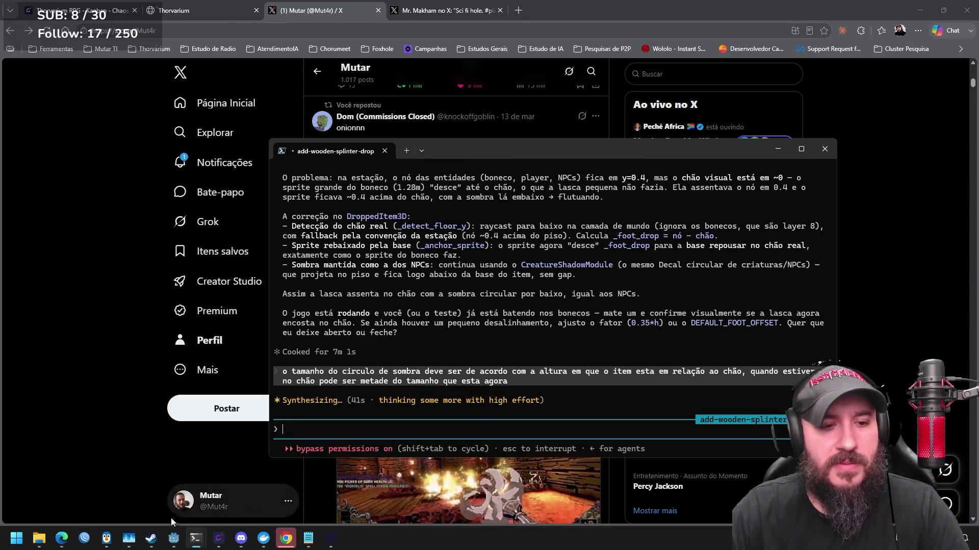
{"action": "left_click", "coordinate": [173, 538]}
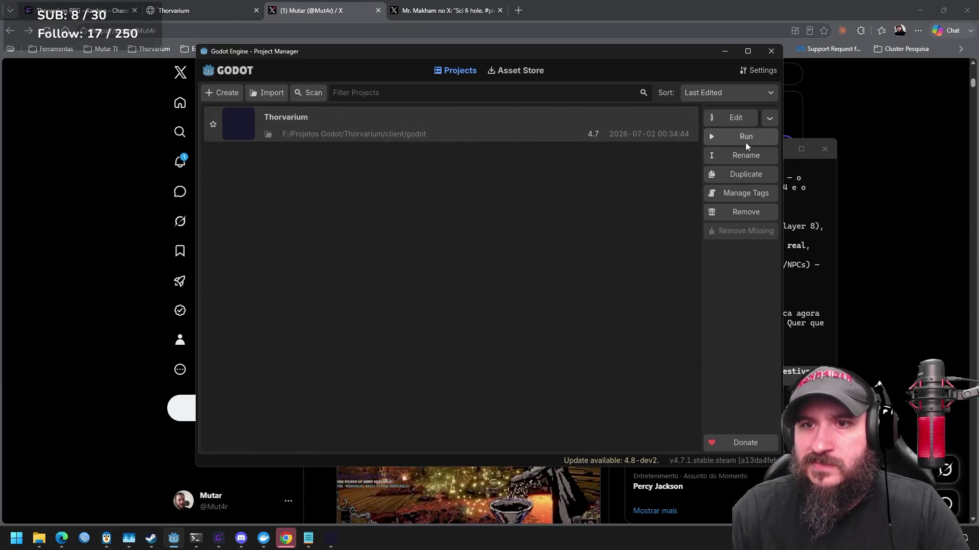
- Select Thorvarium in the Godot Project Manager and open it with Edit
{"action": "left_click", "coordinate": [730, 122]}
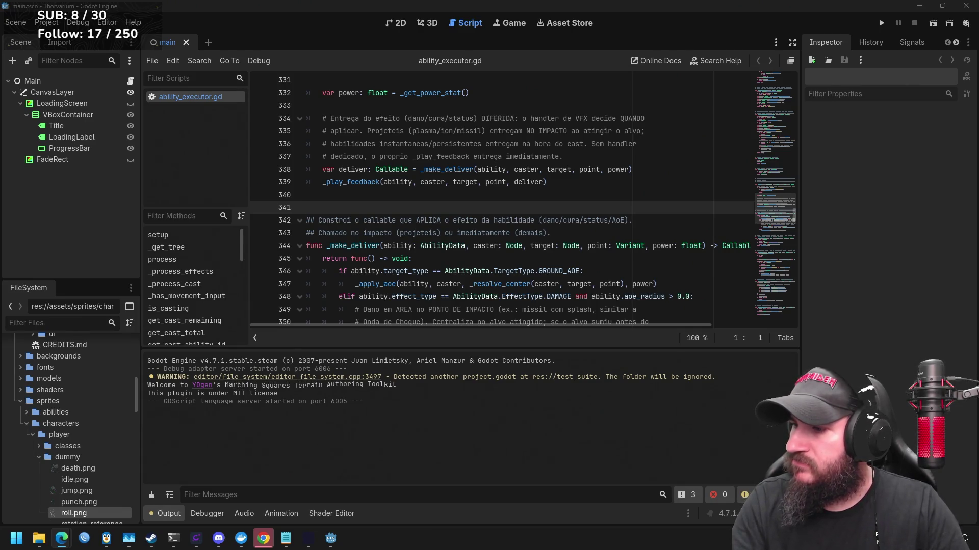
- Run Thorvarium, enter the developer account's e-mail, submit the login and confirm entry
{"action": "key", "text": "F5"}
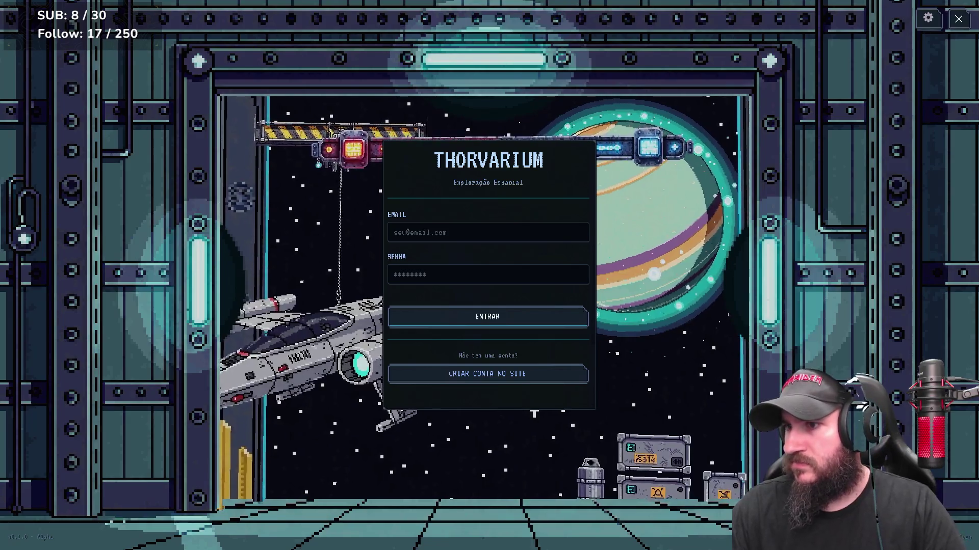
{"action": "left_click", "coordinate": [459, 232]}
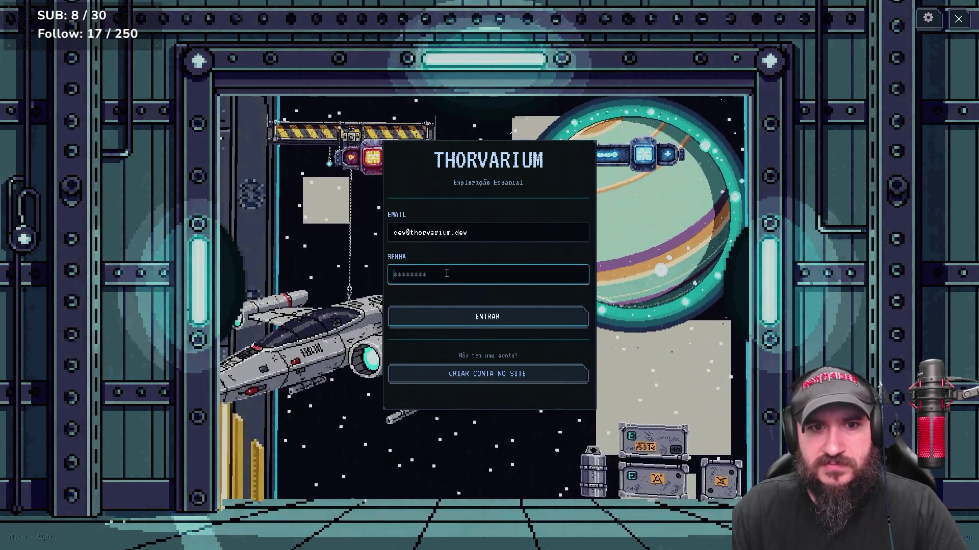
{"action": "left_click", "coordinate": [507, 316]}
{"action": "left_click", "coordinate": [447, 294]}
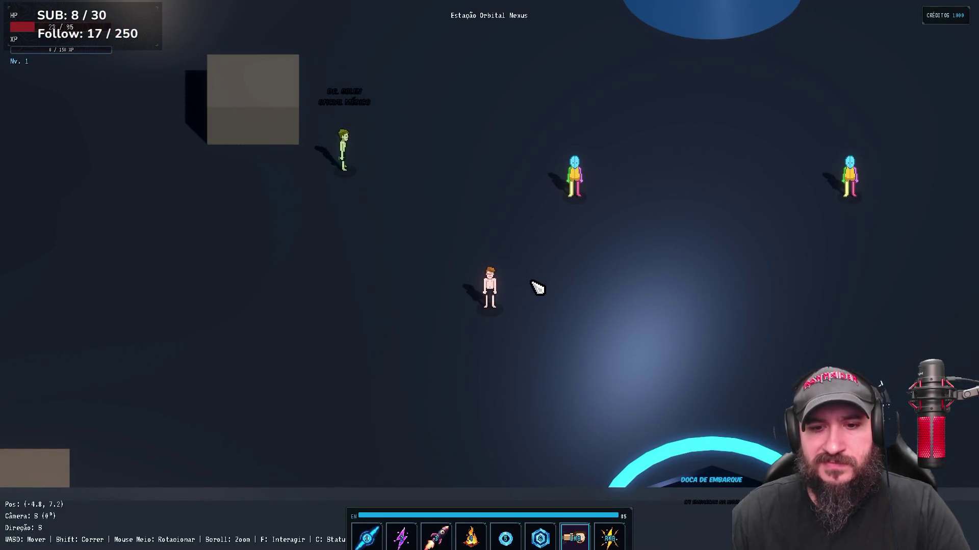
- Hit the wooden dummy with shots, a rocket (3) and the purple orb attack (2)
{"action": "key", "text": "a"}
{"action": "left_click", "coordinate": [659, 186]}
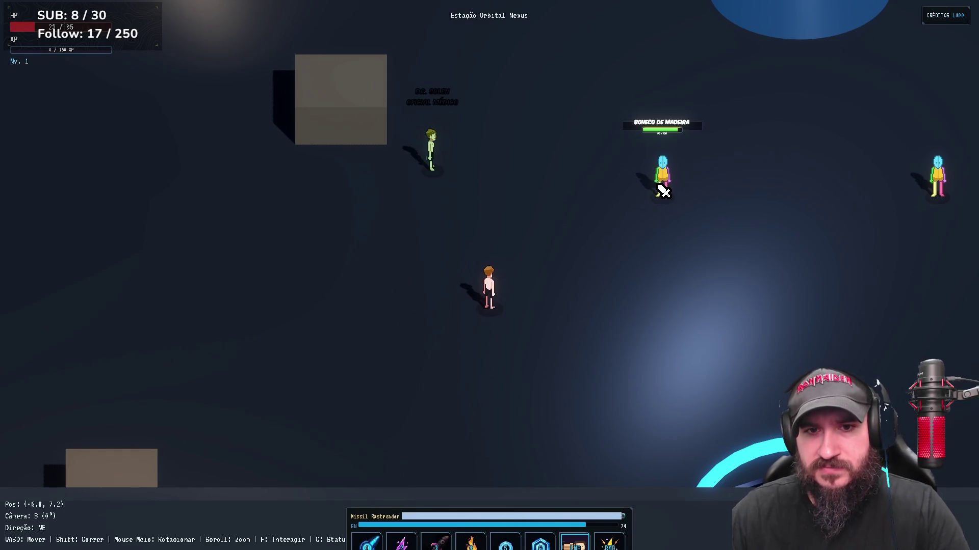
{"action": "key", "text": "3"}
{"action": "left_click", "coordinate": [664, 192]}
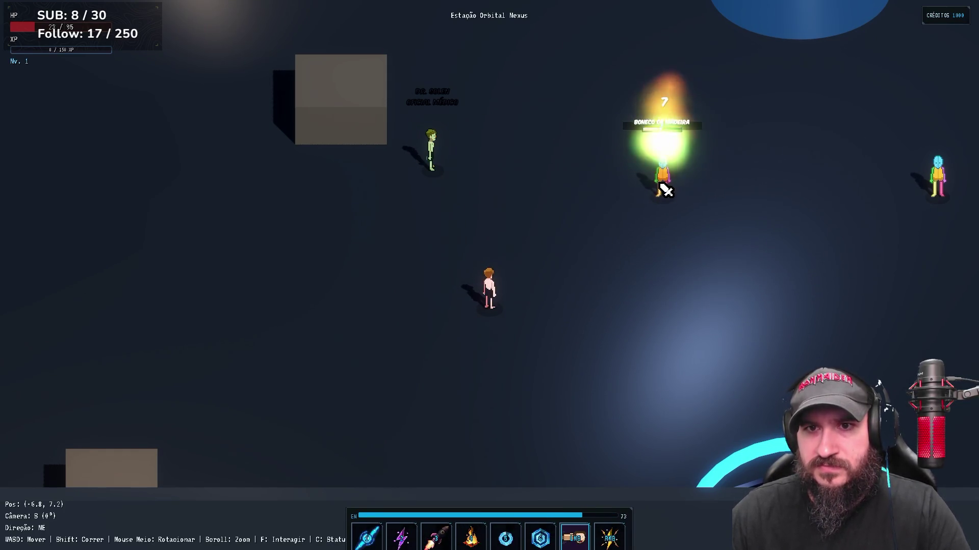
{"action": "left_click", "coordinate": [665, 190]}
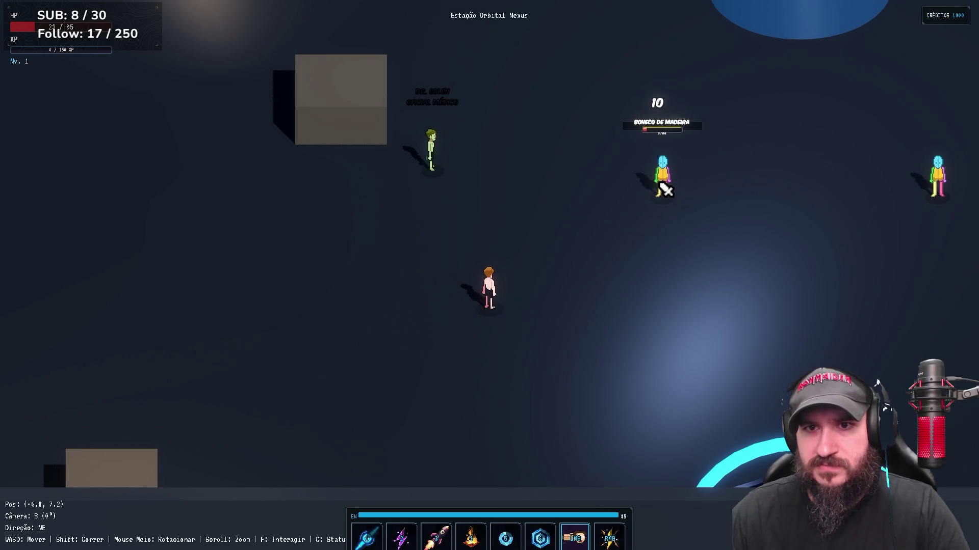
{"action": "key", "text": "2"}
- Walk over to the splinter dropped beside the knocked-down dummy, then back toward it
{"action": "key", "text": "d"}
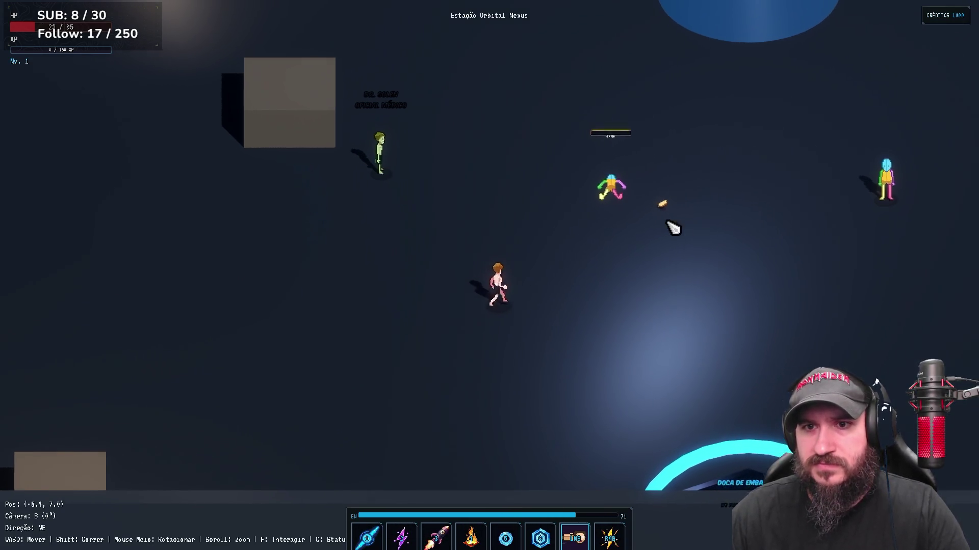
{"action": "key", "text": "d"}
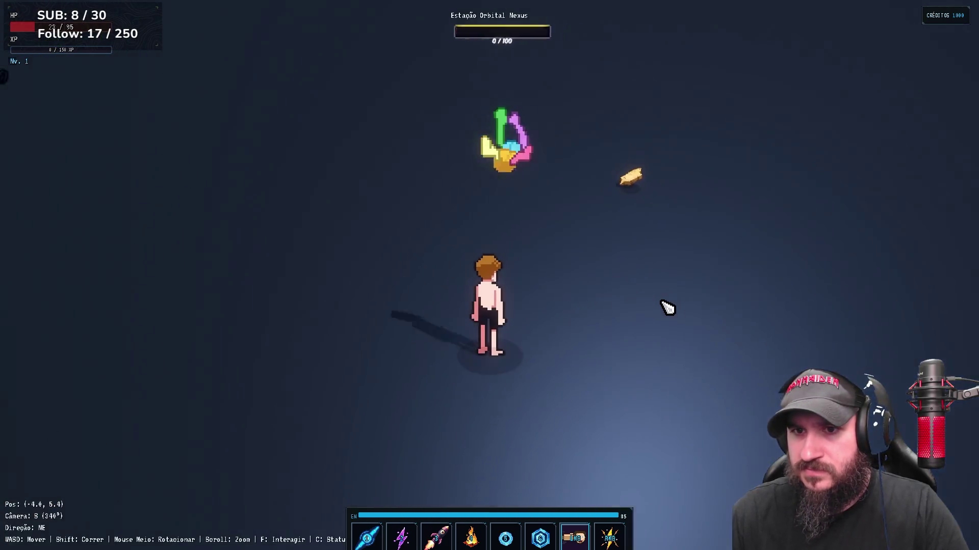
{"action": "scroll", "coordinate": [611, 308], "scroll_direction": "up", "scroll_amount": 5}
{"action": "mouse_move", "coordinate": [612, 309]}
{"action": "left_mouse_down"}
{"action": "mouse_move", "coordinate": [560, 296]}
{"action": "mouse_move", "coordinate": [400, 304]}
{"action": "mouse_move", "coordinate": [753, 301]}
{"action": "mouse_move", "coordinate": [586, 275]}
{"action": "mouse_move", "coordinate": [384, 268]}
{"action": "mouse_move", "coordinate": [721, 277]}
{"action": "left_mouse_up"}
{"action": "key", "text": "w"}
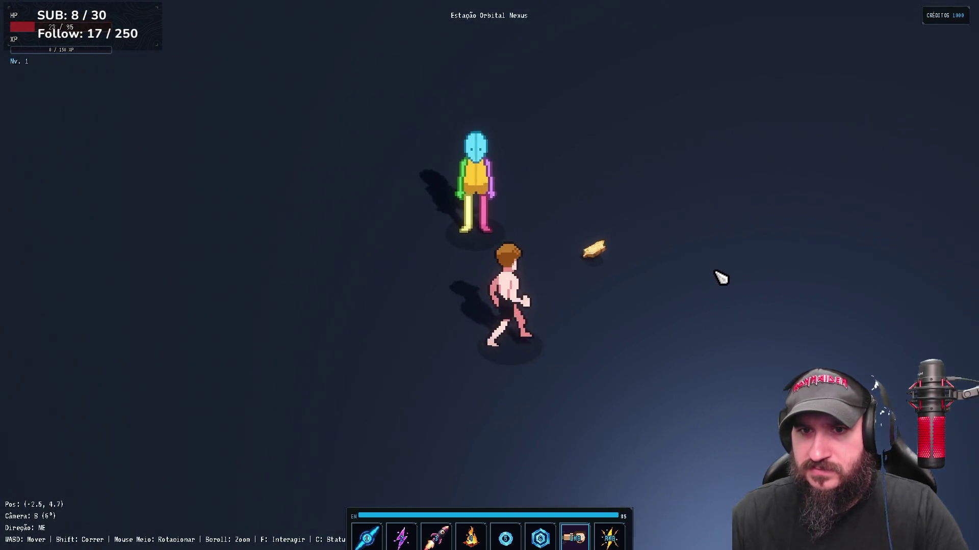
{"action": "scroll", "coordinate": [592, 301], "scroll_direction": "down", "scroll_amount": 5}
{"action": "key", "text": "w"}
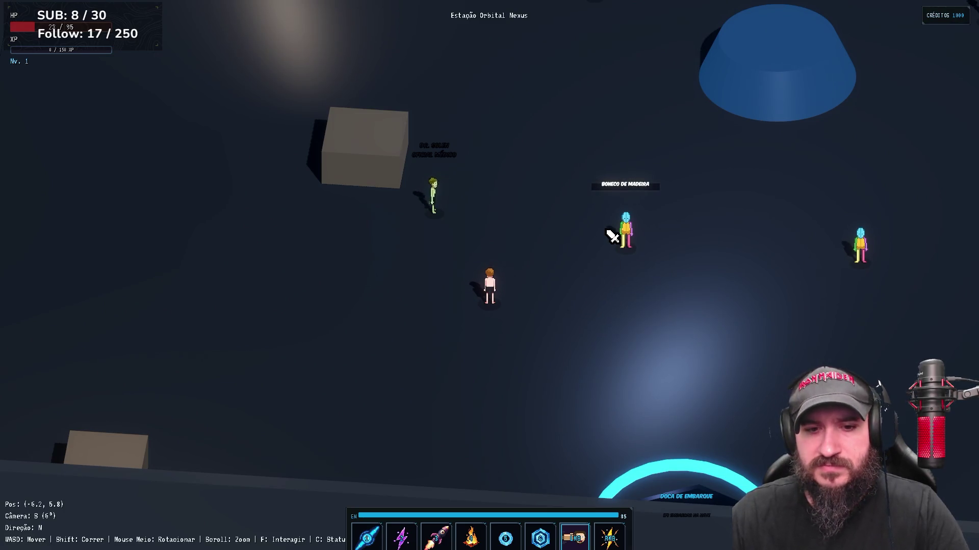
- Shoot the dummy with a tracking missile and another shot, viewing it from the north
{"action": "left_click", "coordinate": [618, 234]}
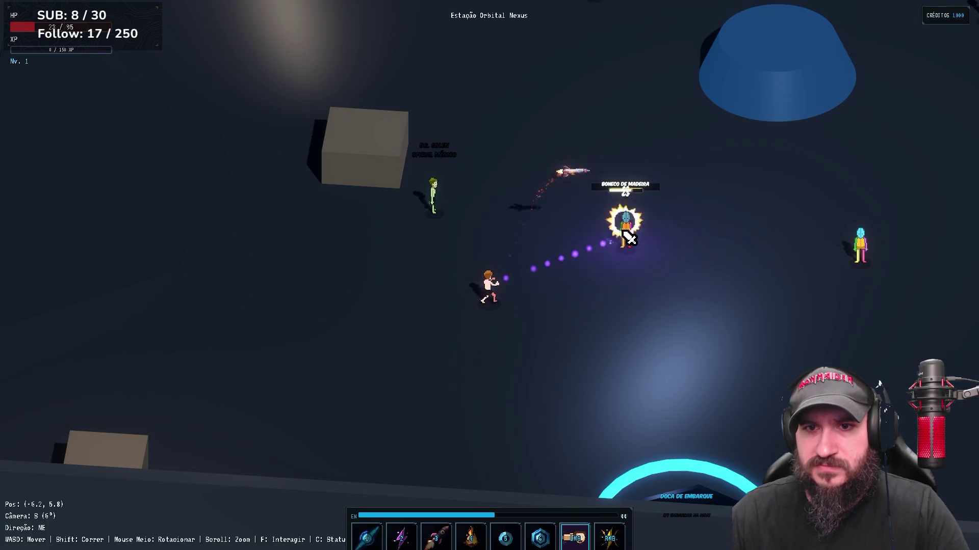
{"action": "left_click", "coordinate": [629, 237]}
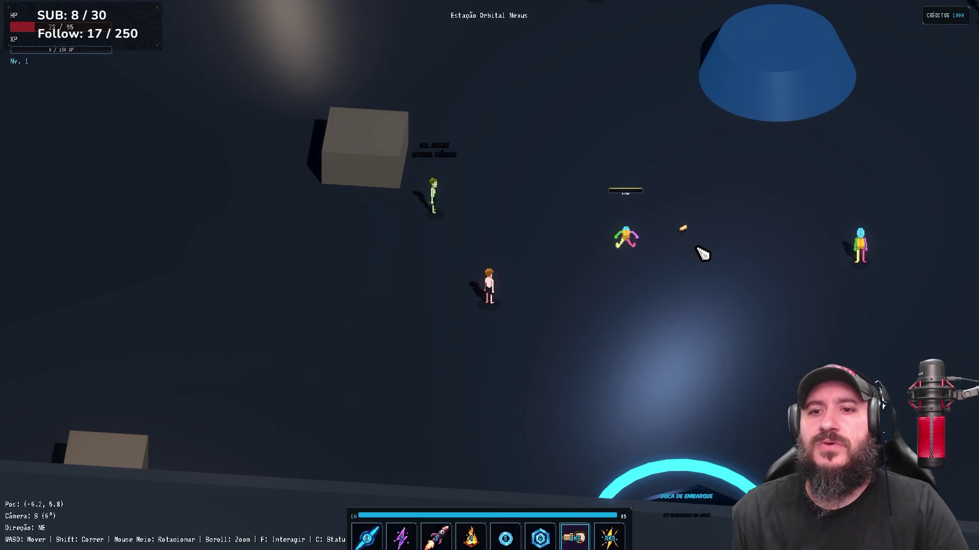
{"action": "mouse_move", "coordinate": [428, 274]}
{"action": "left_mouse_down"}
{"action": "mouse_move", "coordinate": [739, 301]}
{"action": "mouse_move", "coordinate": [973, 285]}
{"action": "left_mouse_up"}
{"action": "mouse_move", "coordinate": [879, 385]}
{"action": "left_mouse_down"}
{"action": "mouse_move", "coordinate": [790, 383]}
{"action": "mouse_move", "coordinate": [878, 384]}
{"action": "left_mouse_up"}
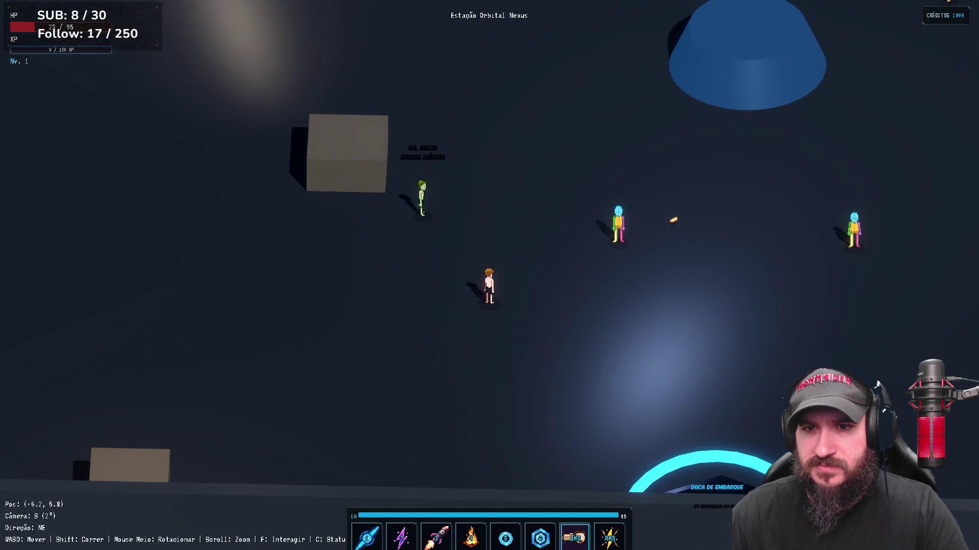
{"action": "scroll", "coordinate": [498, 284], "scroll_direction": "up", "scroll_amount": 5}
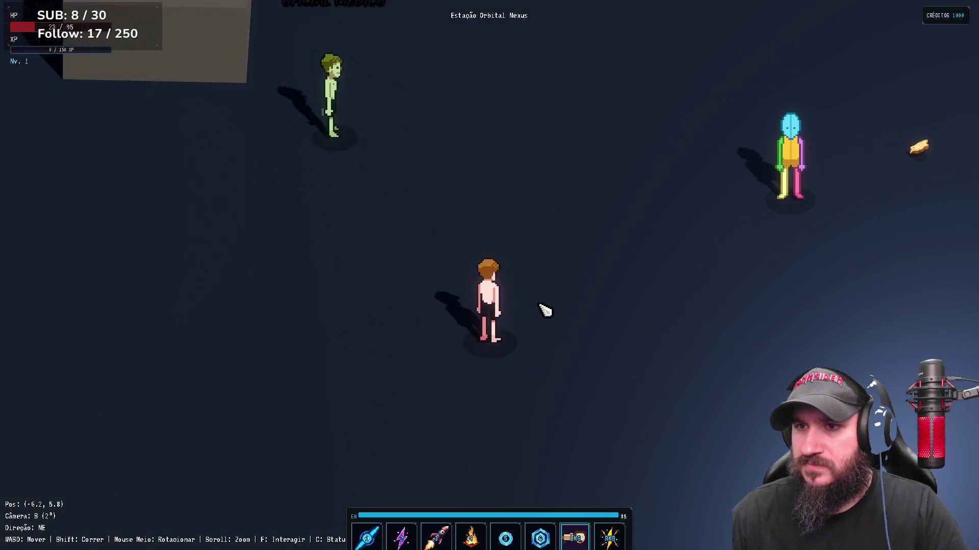
{"action": "scroll", "coordinate": [541, 308], "scroll_direction": "down", "scroll_amount": 3}
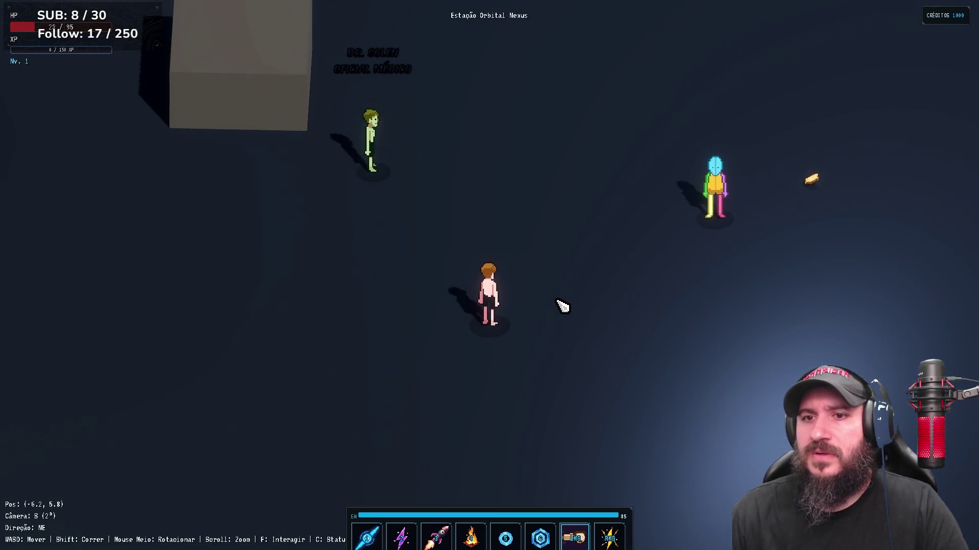
{"action": "scroll", "coordinate": [562, 306], "scroll_direction": "down", "scroll_amount": 3}
{"action": "scroll", "coordinate": [561, 308], "scroll_direction": "up", "scroll_amount": 3}
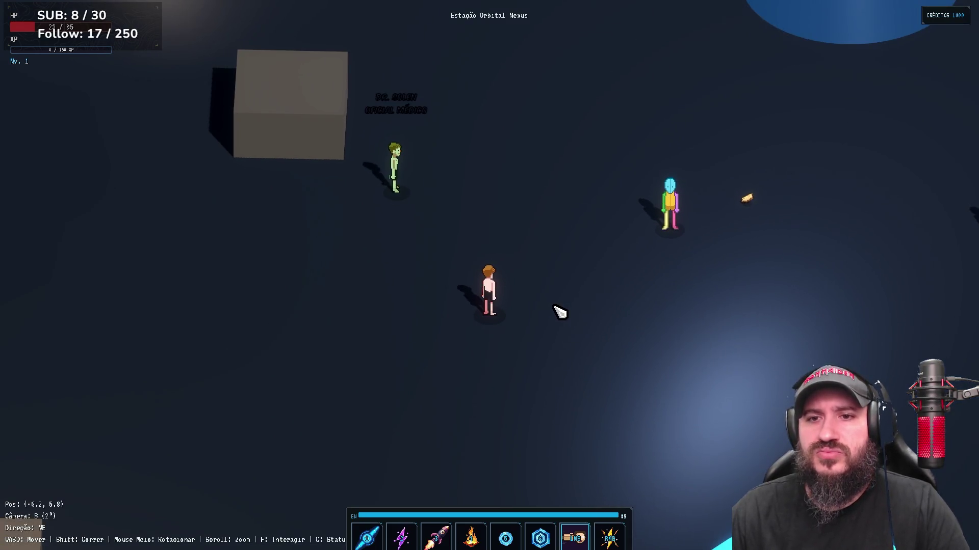
- Barrage the dummy with tracking missiles, purple bolts, cyan bolts and a fireball
{"action": "key", "text": "3"}
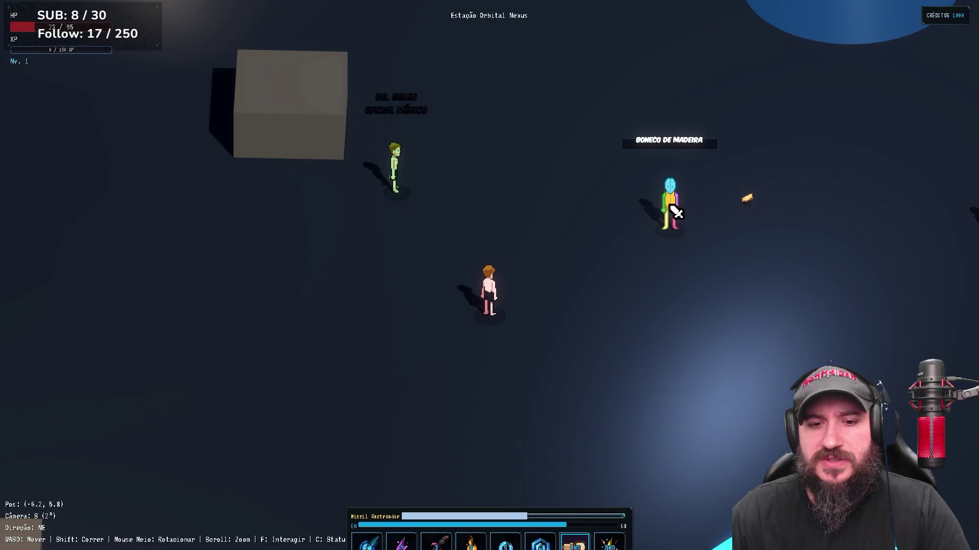
{"action": "key", "text": "2"}
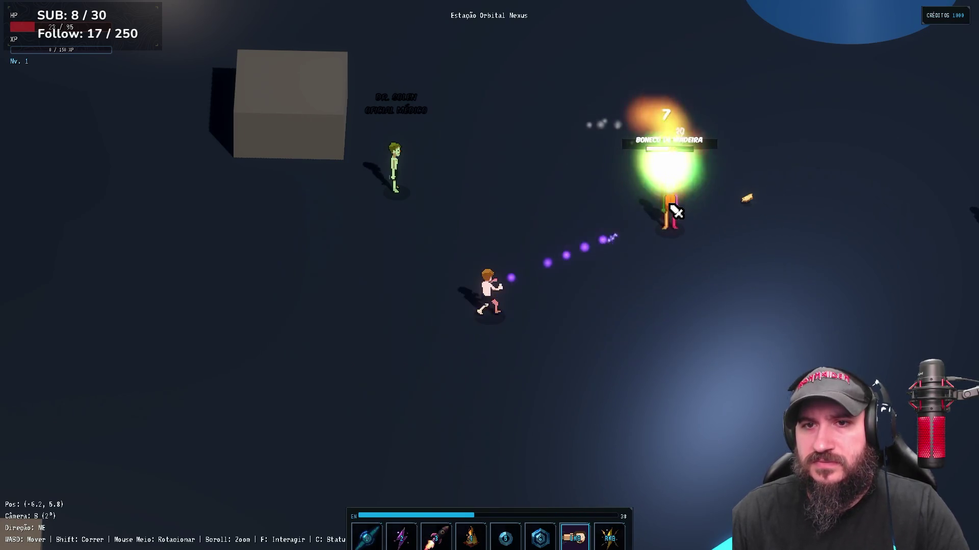
{"action": "key", "text": "1"}
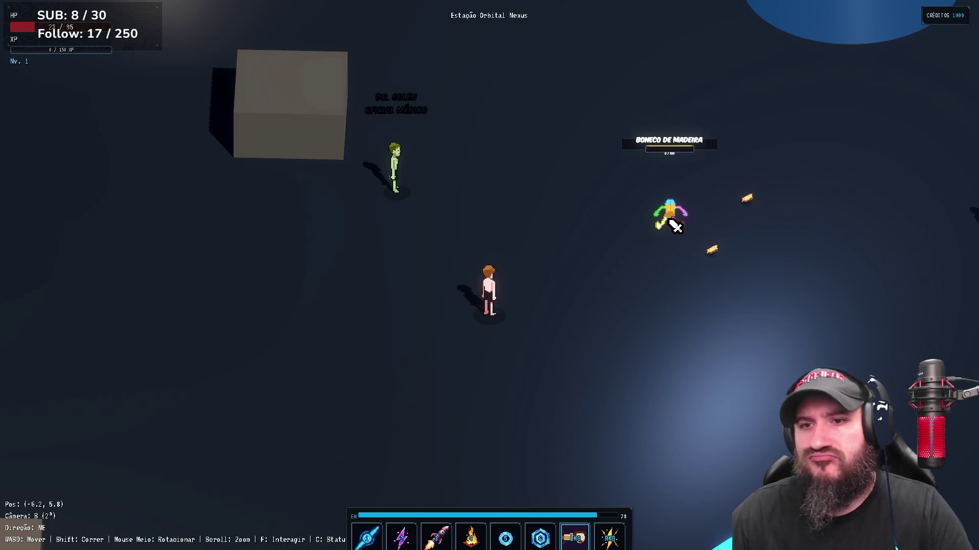
{"action": "key", "text": "4"}
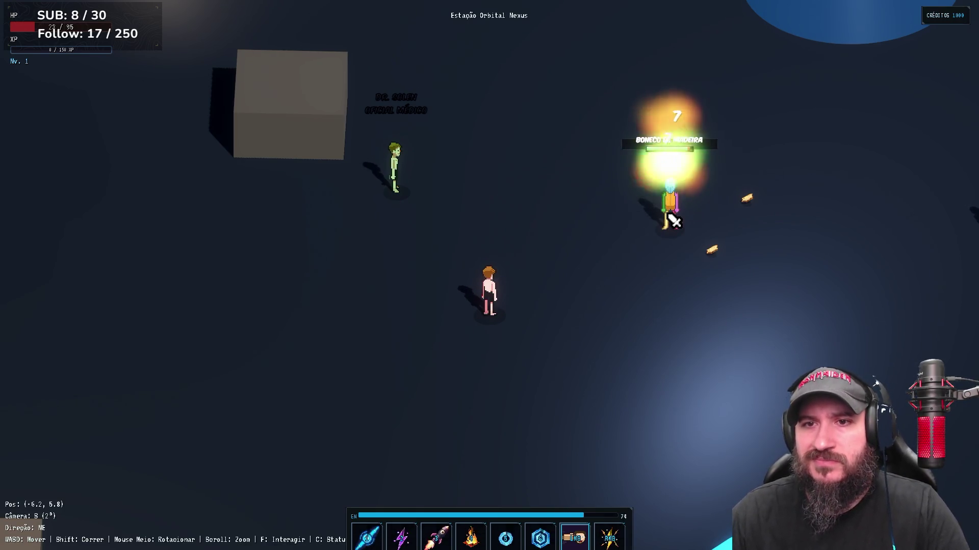
{"action": "key", "text": "3"}
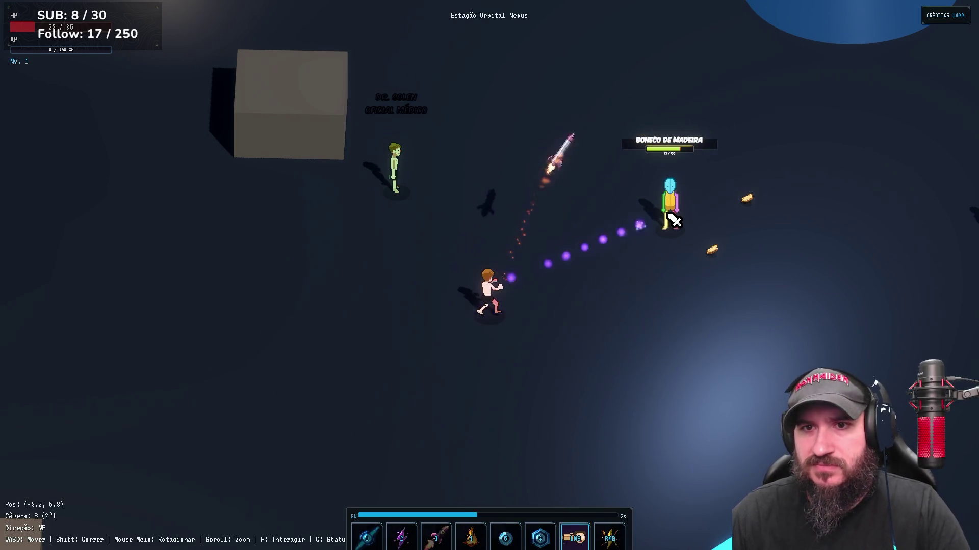
{"action": "key", "text": "1"}
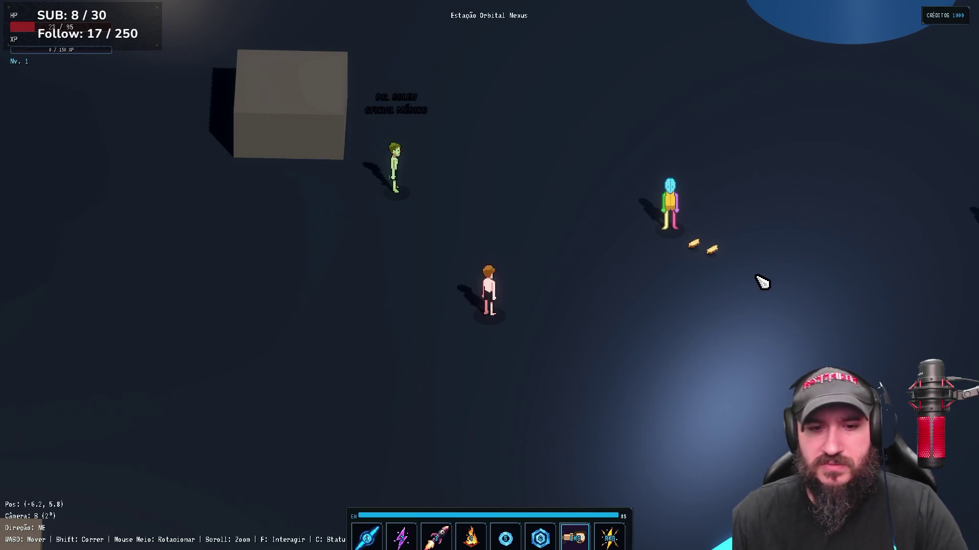
{"action": "left_click", "coordinate": [672, 219]}
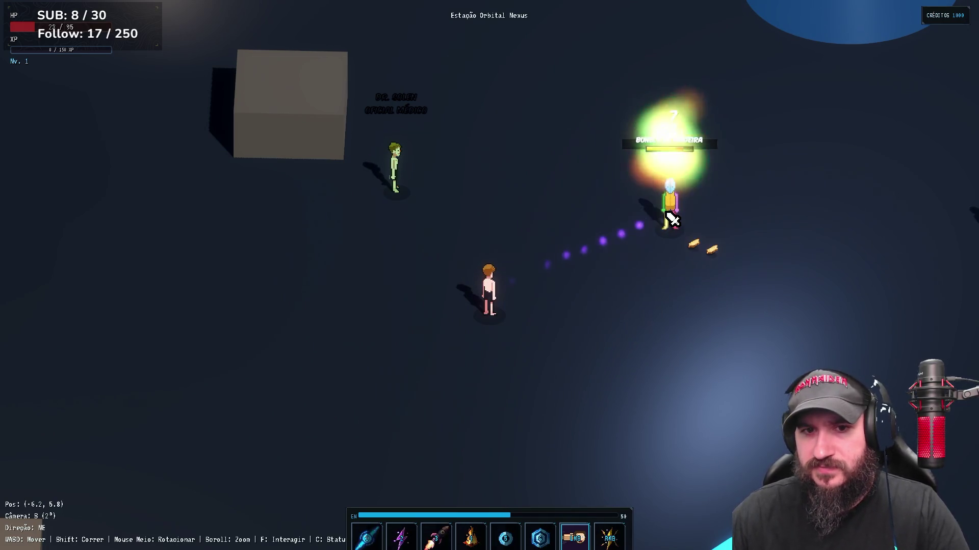
- Fire projectiles and a purple volley at the training dummy, stepping up and back
{"action": "left_click", "coordinate": [674, 218]}
{"action": "left_click", "coordinate": [676, 218]}
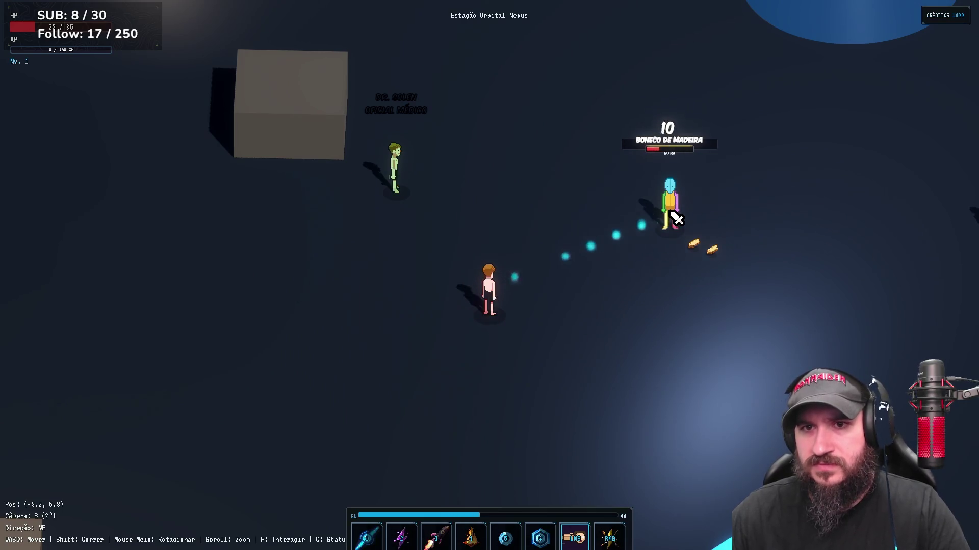
{"action": "left_click", "coordinate": [674, 218]}
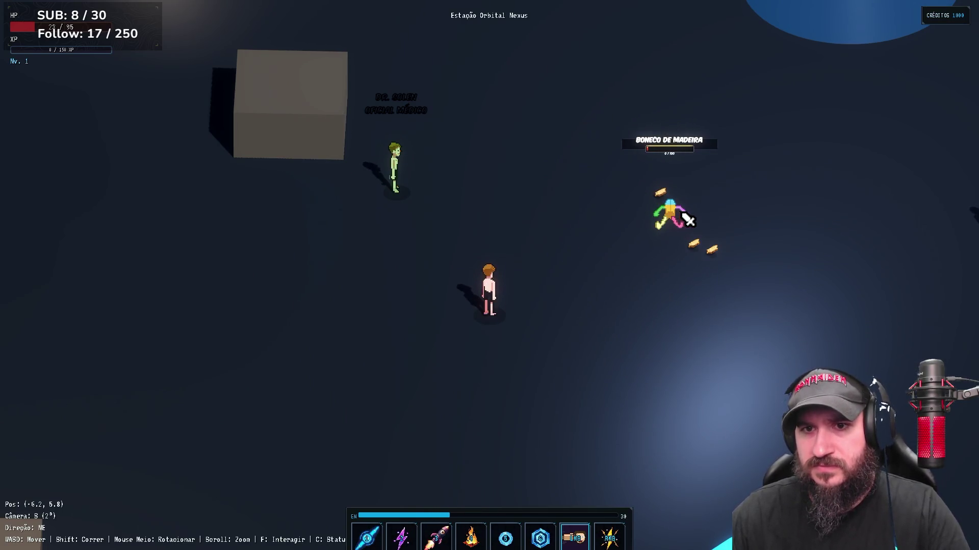
{"action": "key", "text": "d"}
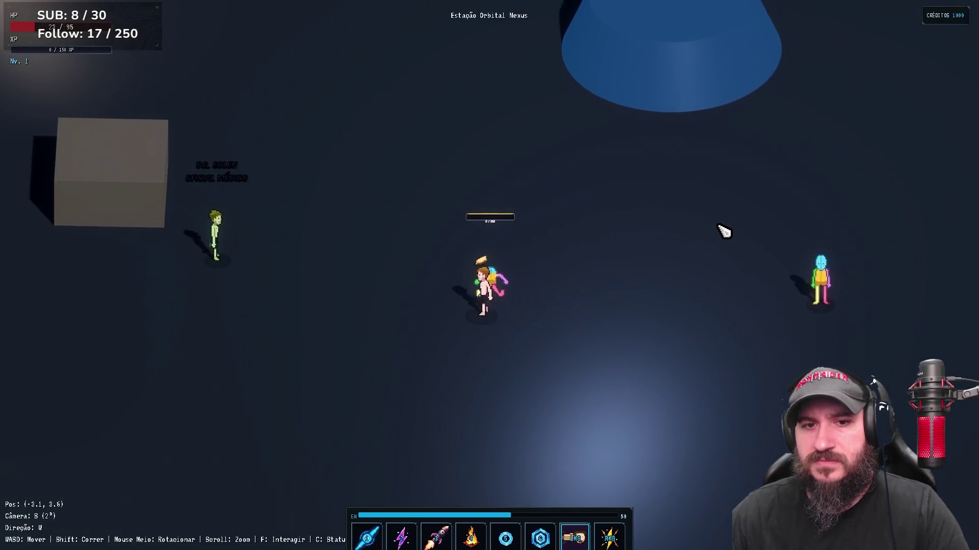
{"action": "key", "text": "a"}
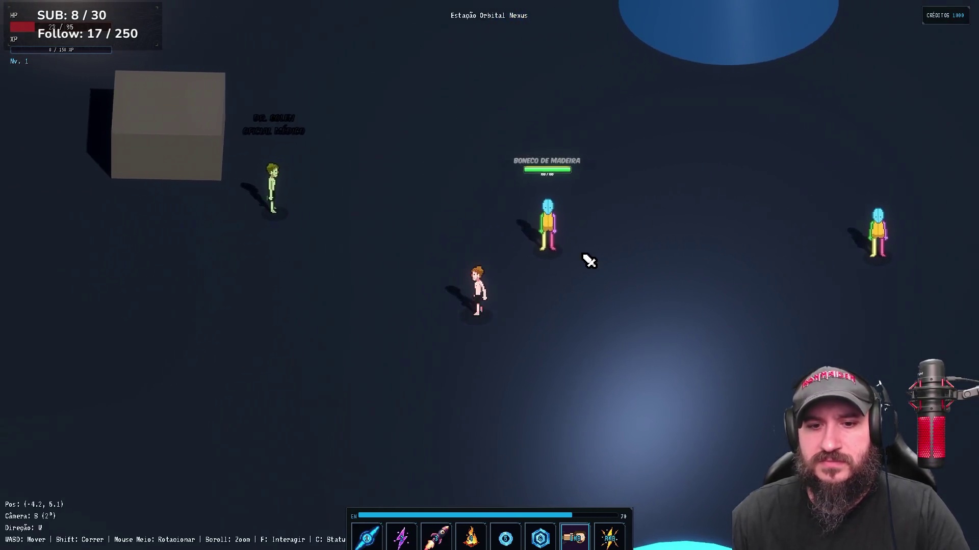
- Under a shield, hit the dummy with an area ring, fireball, rocket and cyan bolt
{"action": "key", "text": "a"}
{"action": "key", "text": "6"}
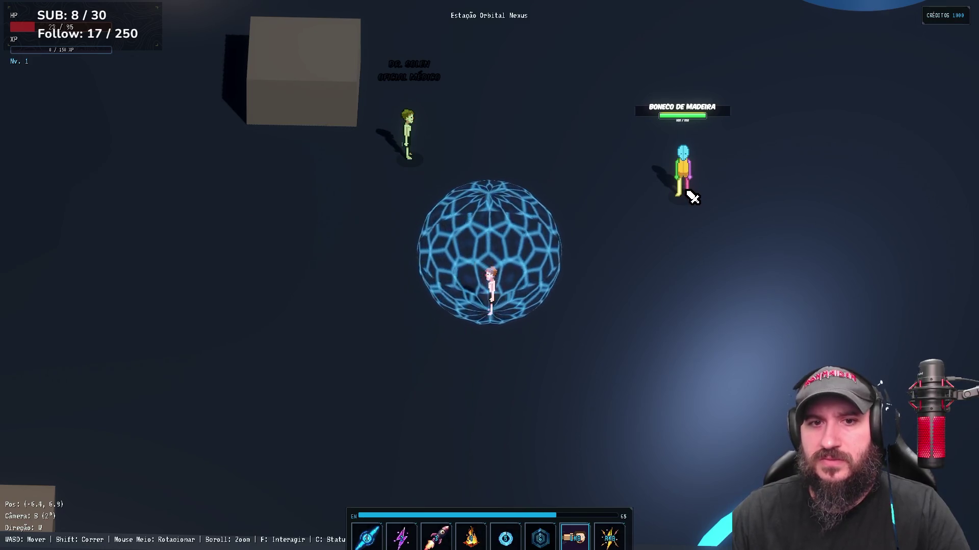
{"action": "key", "text": "5"}
{"action": "key", "text": "4"}
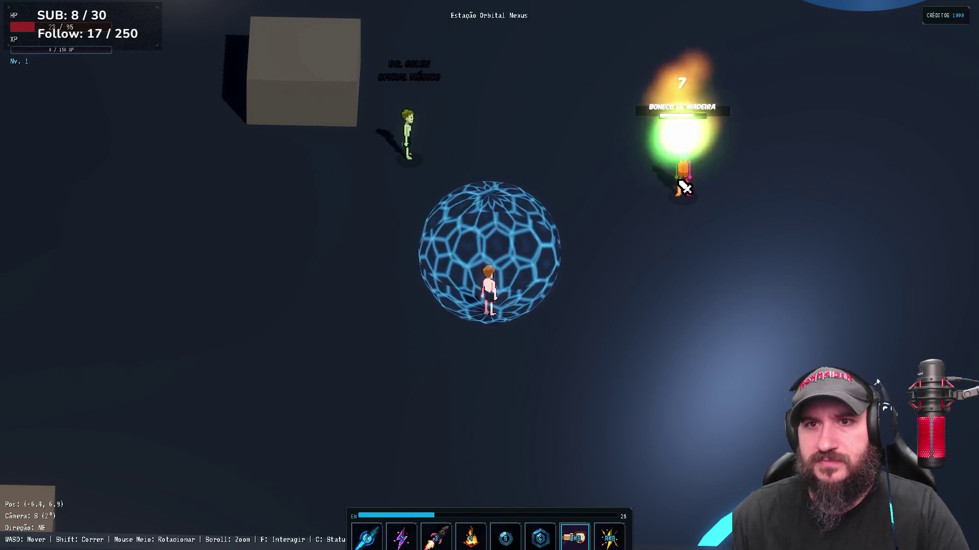
{"action": "key", "text": "3"}
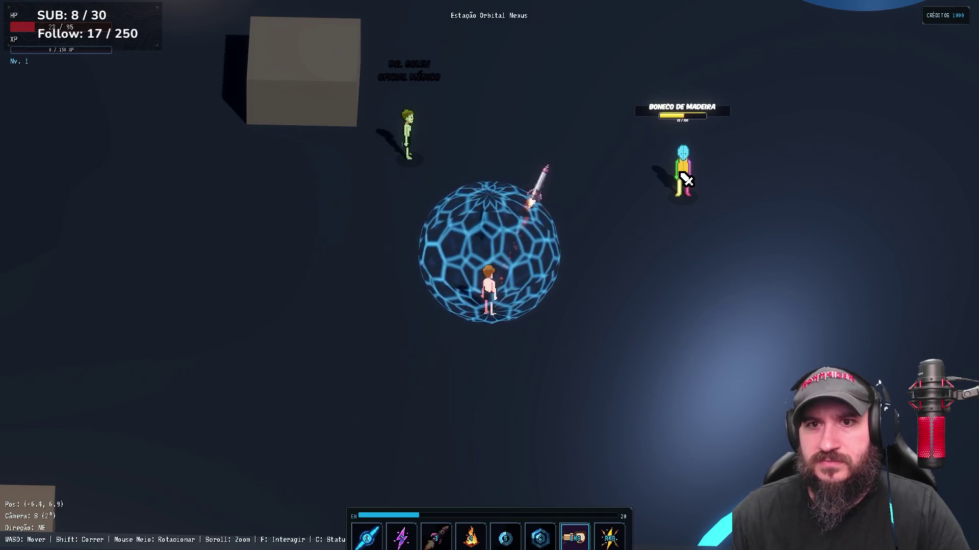
{"action": "key", "text": "1"}
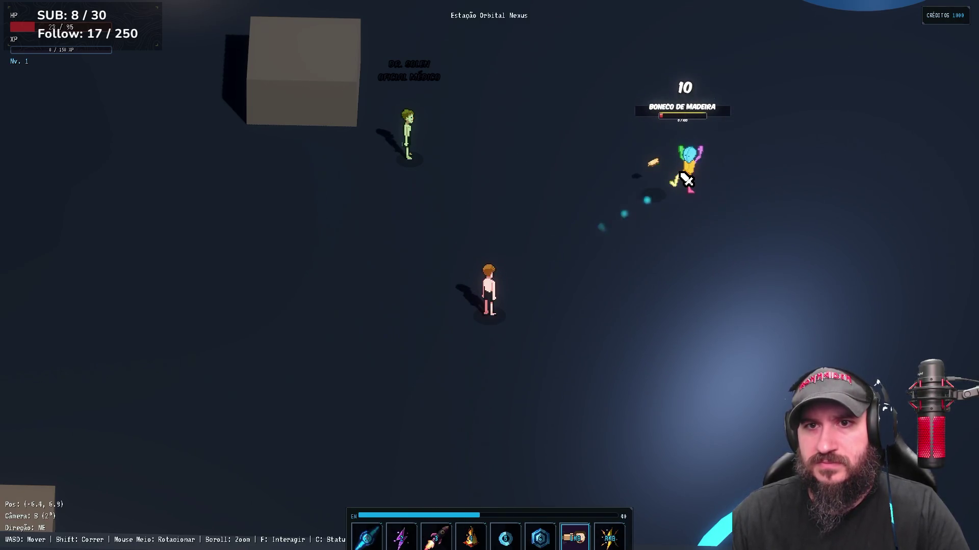
- Walk north and back, then drop a wood splinter from the inventory onto the floor
{"action": "key", "text": "w"}
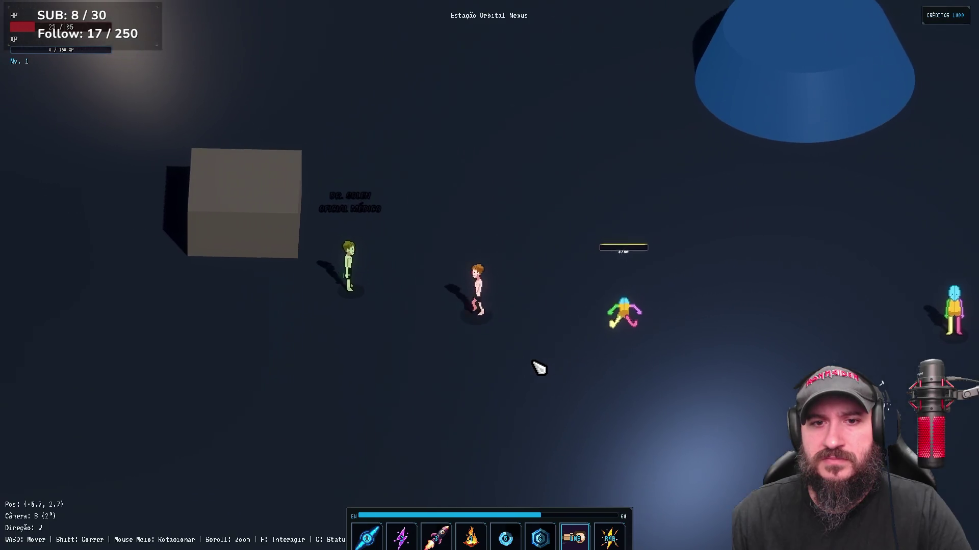
{"action": "key", "text": "s"}
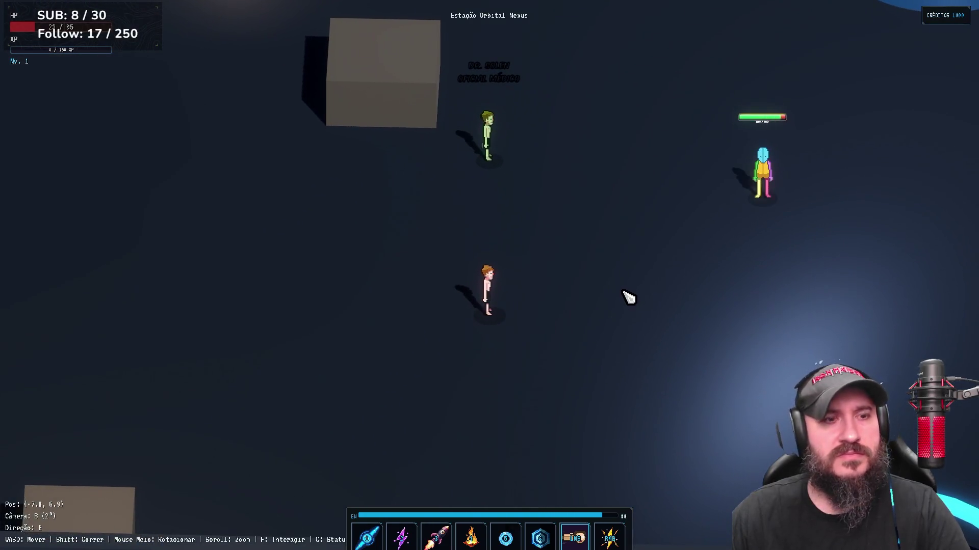
{"action": "key", "text": "i"}
{"action": "left_click", "coordinate": [611, 196]}
- Drop two more wood splinters, then walk over and around the dropped wood
{"action": "left_click", "coordinate": [611, 195]}
{"action": "left_click", "coordinate": [611, 195]}
{"action": "key", "text": "i"}
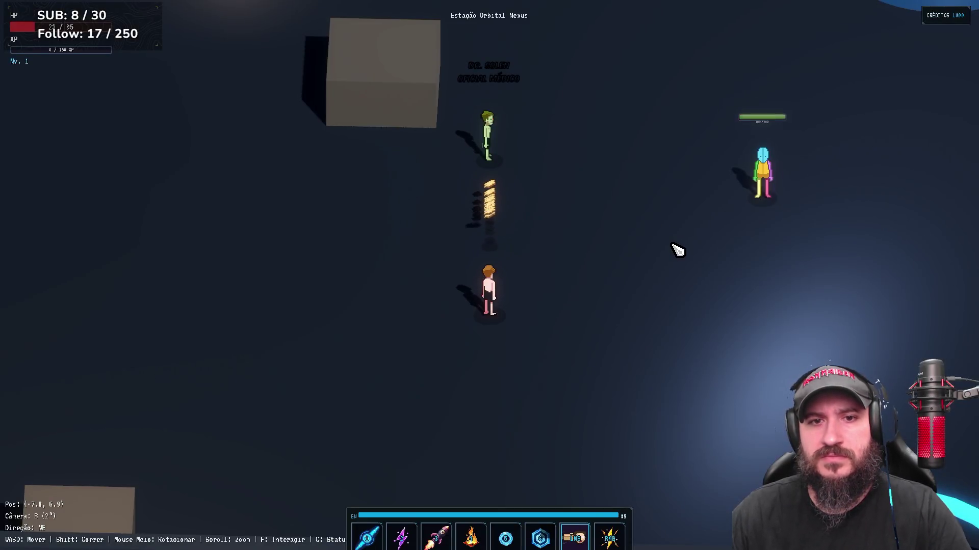
{"action": "key", "text": "w"}
{"action": "key", "text": "s"}
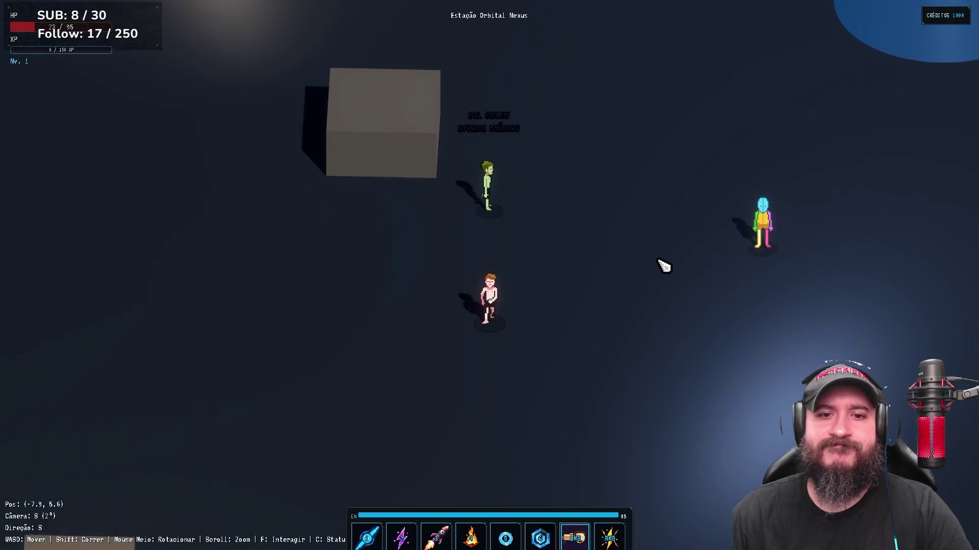
{"action": "key", "text": "d"}
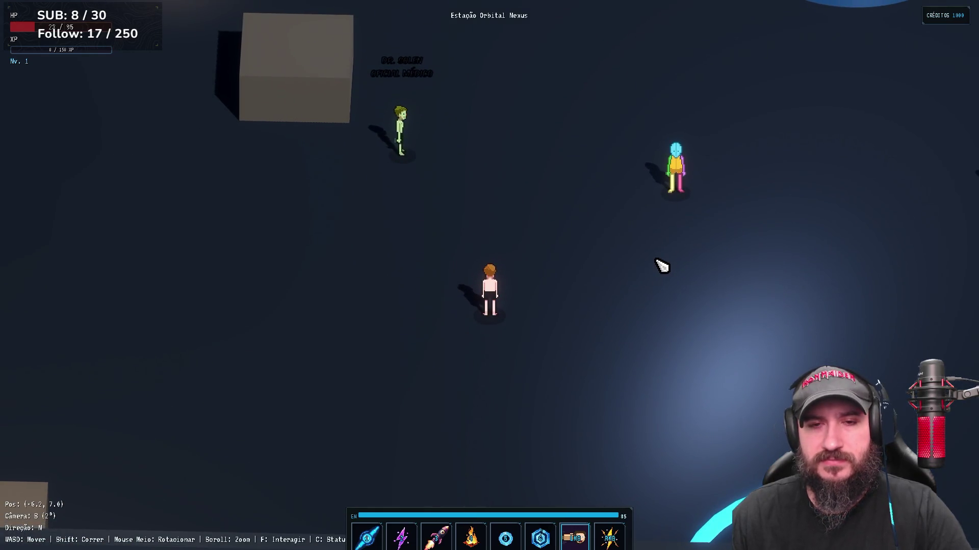
- Drop two further wood splinters from the inventory and walk north-east
{"action": "key", "text": "i"}
{"action": "left_click", "coordinate": [617, 197]}
{"action": "left_click", "coordinate": [617, 197]}
{"action": "key", "text": "w"}
{"action": "key", "text": "d"}
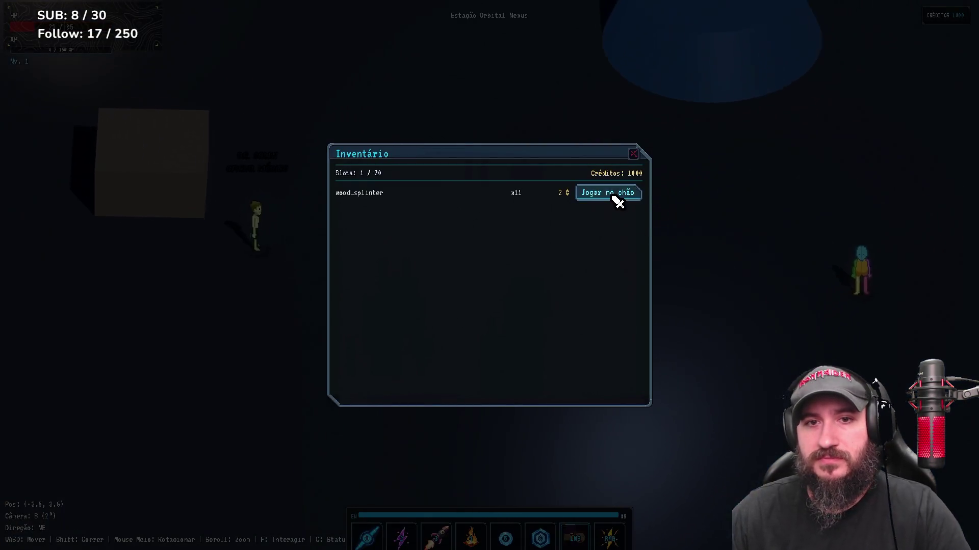
{"action": "key", "text": "i"}
- Rotate the camera and walk south toward the dock, then bring up the Start menu
{"action": "key", "text": "w"}
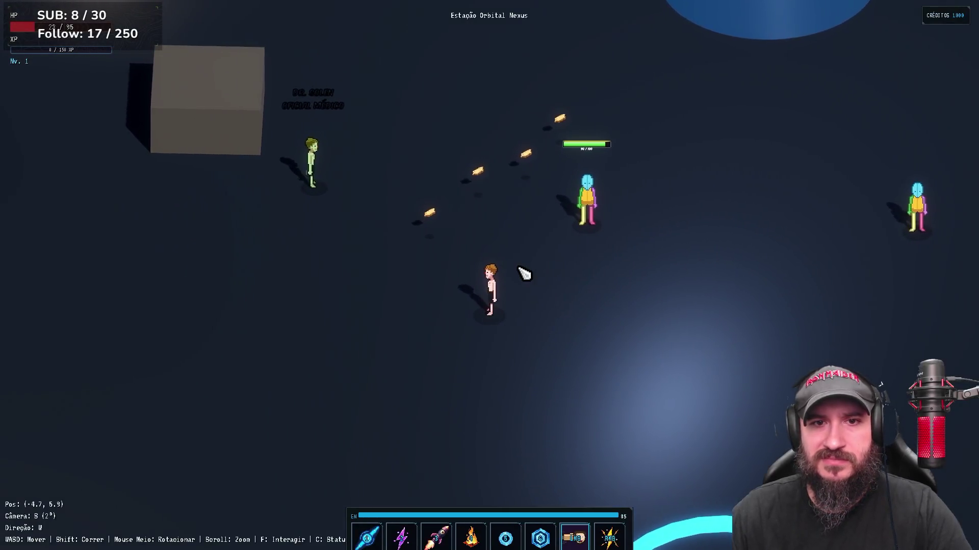
{"action": "mouse_move", "coordinate": [661, 271]}
{"action": "left_mouse_down"}
{"action": "mouse_move", "coordinate": [852, 284]}
{"action": "mouse_move", "coordinate": [538, 259]}
{"action": "left_mouse_up"}
{"action": "key", "text": "s"}
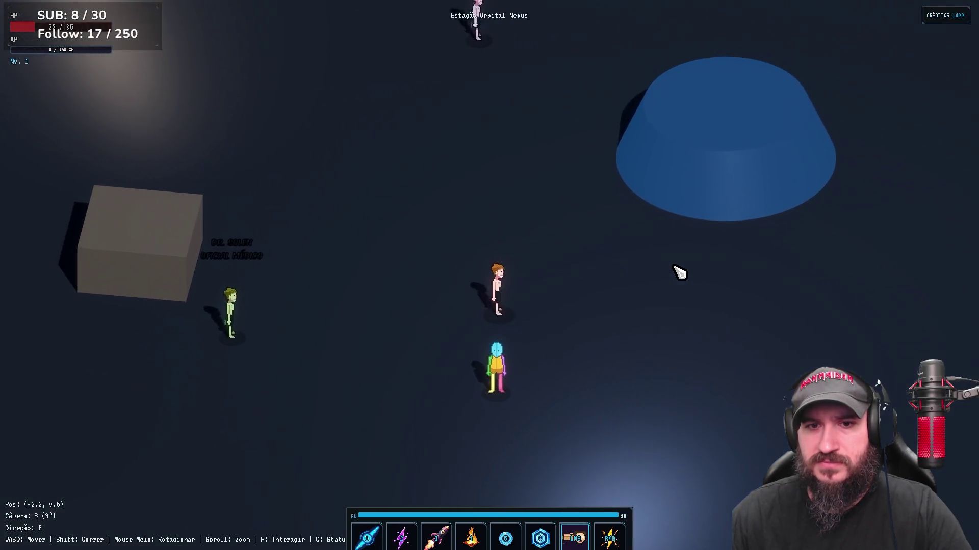
{"action": "key", "text": "s"}
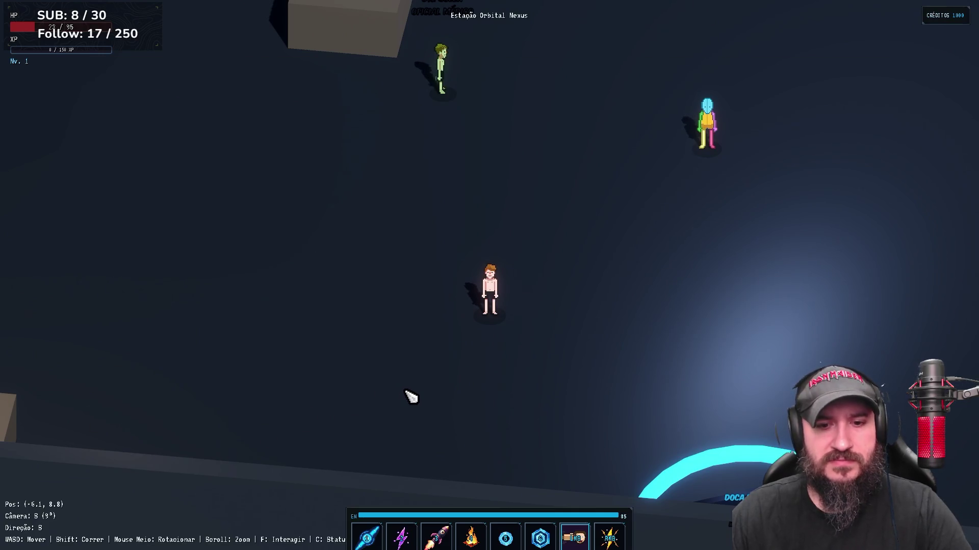
{"action": "key", "text": "super"}
- In the add-wooden-splinter session, ask Claude to give thrown items the dummy's drop effect
{"action": "mouse_move", "coordinate": [173, 538]}
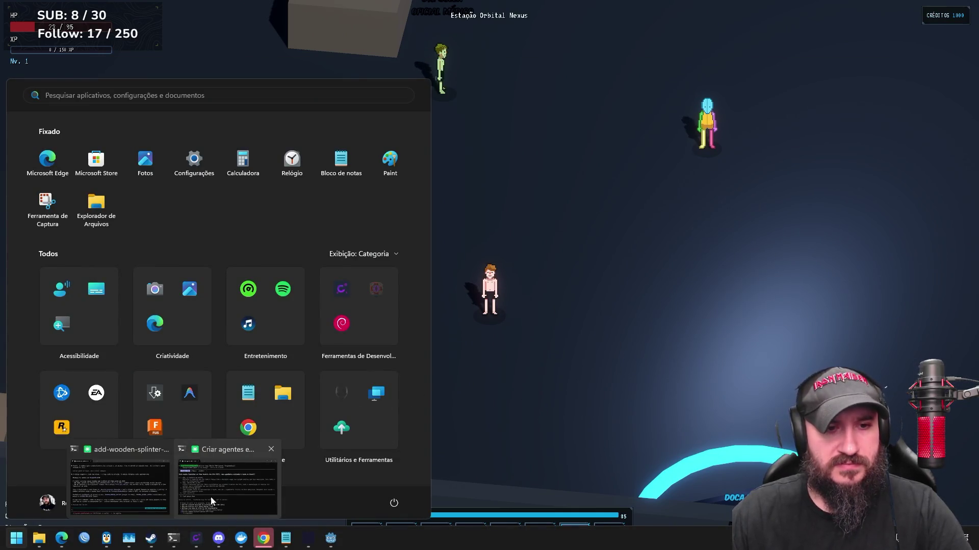
{"action": "left_click", "coordinate": [136, 492]}
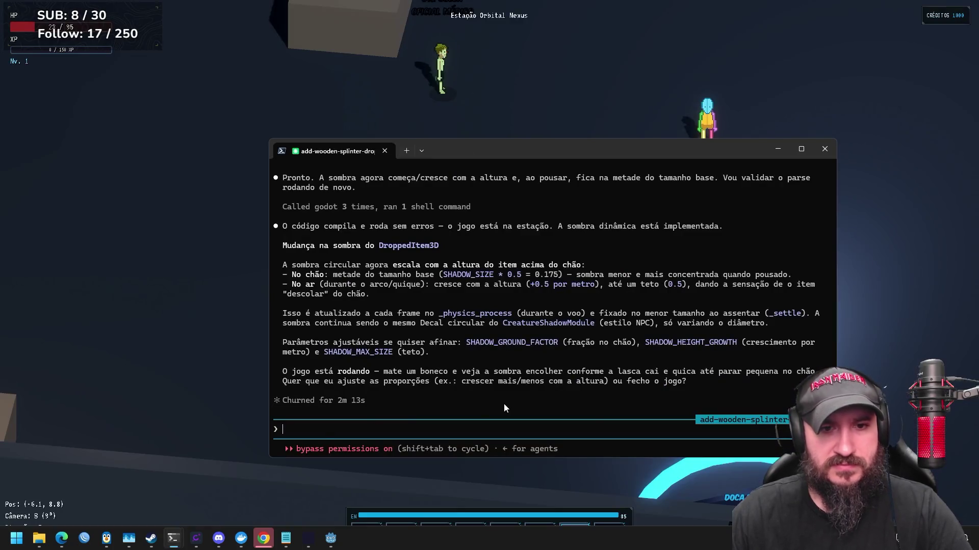
{"action": "type", "text": "o"}
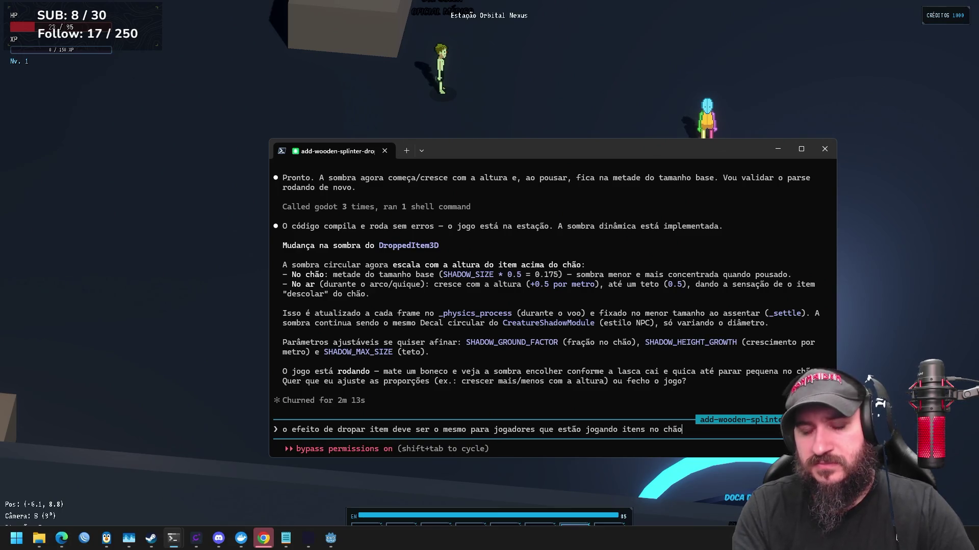
{"action": "key", "text": "Return"}
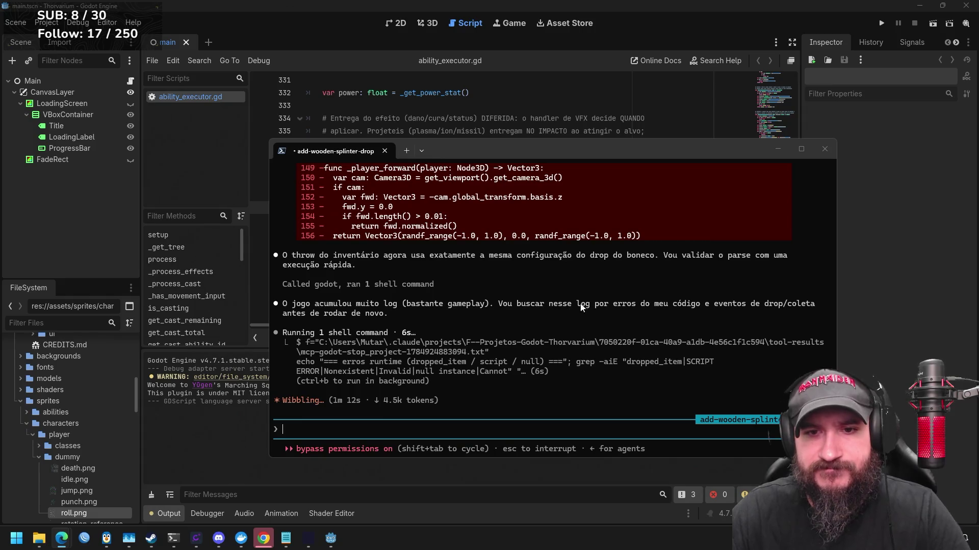
- Switch to the running Thorvarium game and pause it
{"action": "left_click", "coordinate": [312, 539]}
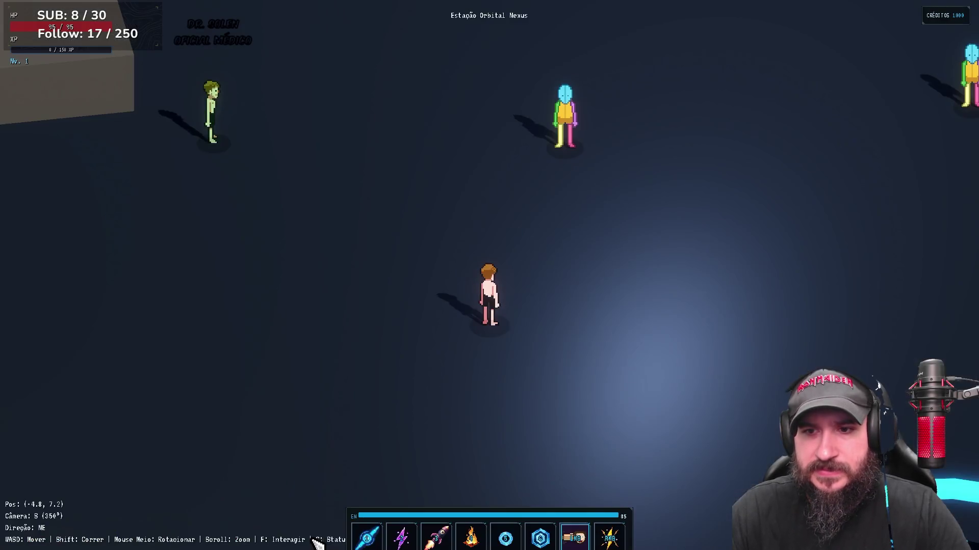
{"action": "key", "text": "Escape"}
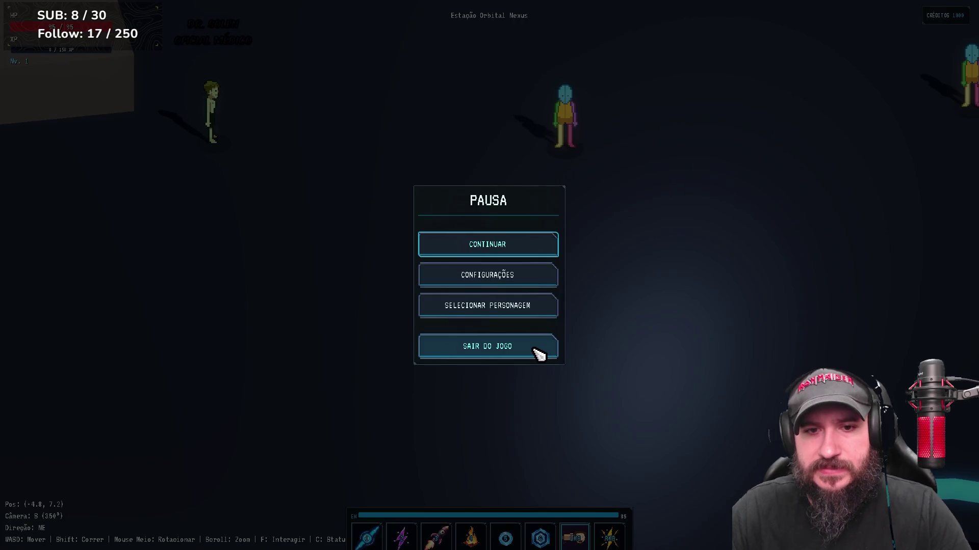
- Quit via SAIR DO JOGO, then continue the saved session after relaunching
{"action": "left_click", "coordinate": [538, 353]}
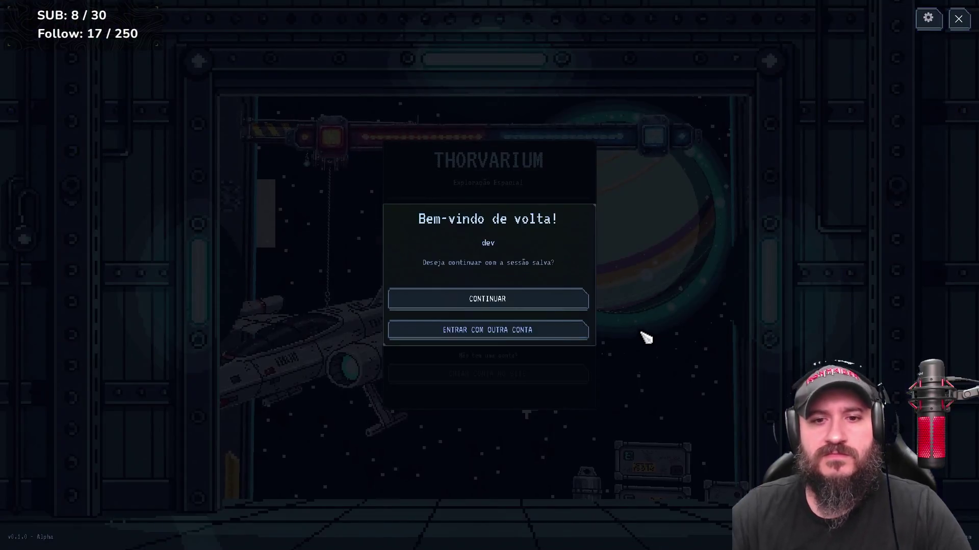
{"action": "left_click", "coordinate": [557, 303]}
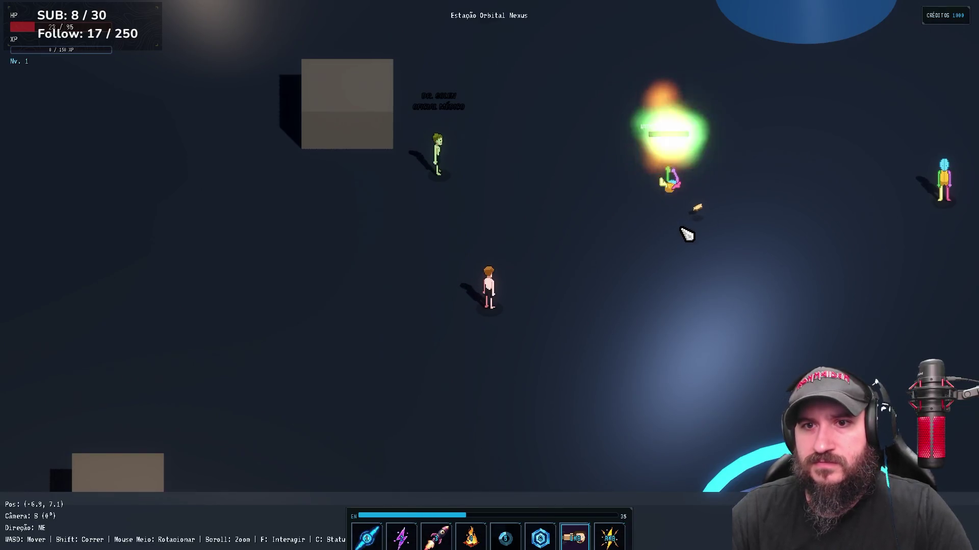
- Walk the character across the station floor to test the drops
{"action": "key", "text": "w"}
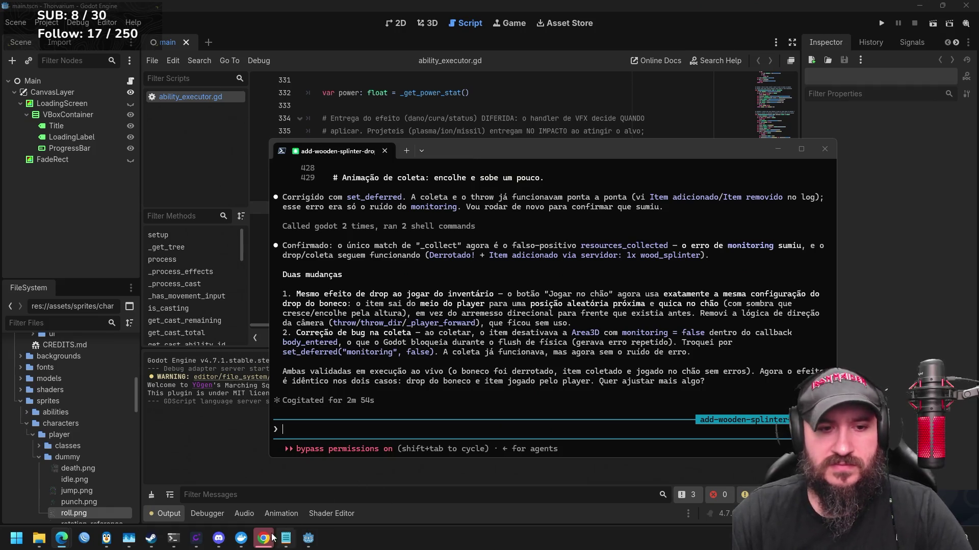
- Minimize the Claude Code terminal to reveal Godot and run the project again
{"action": "mouse_move", "coordinate": [176, 541]}
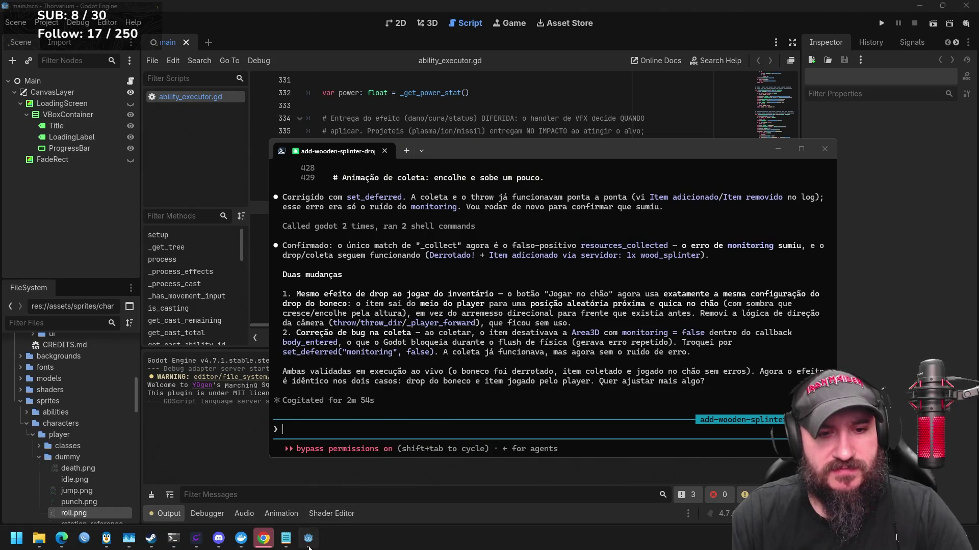
{"action": "left_click", "coordinate": [309, 538]}
{"action": "left_click", "coordinate": [880, 24]}
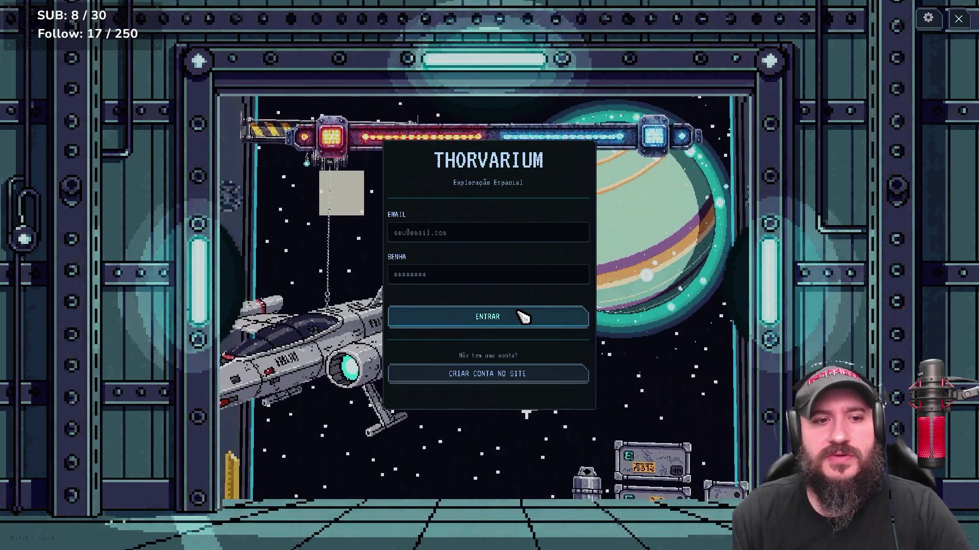
- Sign in with the developer account's e-mail and password and confirm entry with Entrar
{"action": "left_click", "coordinate": [523, 317]}
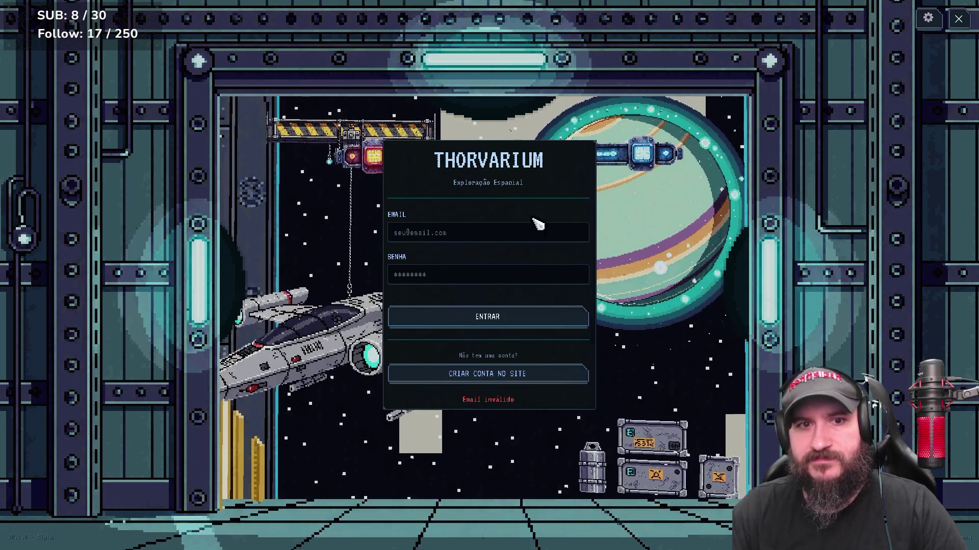
{"action": "left_click", "coordinate": [543, 233]}
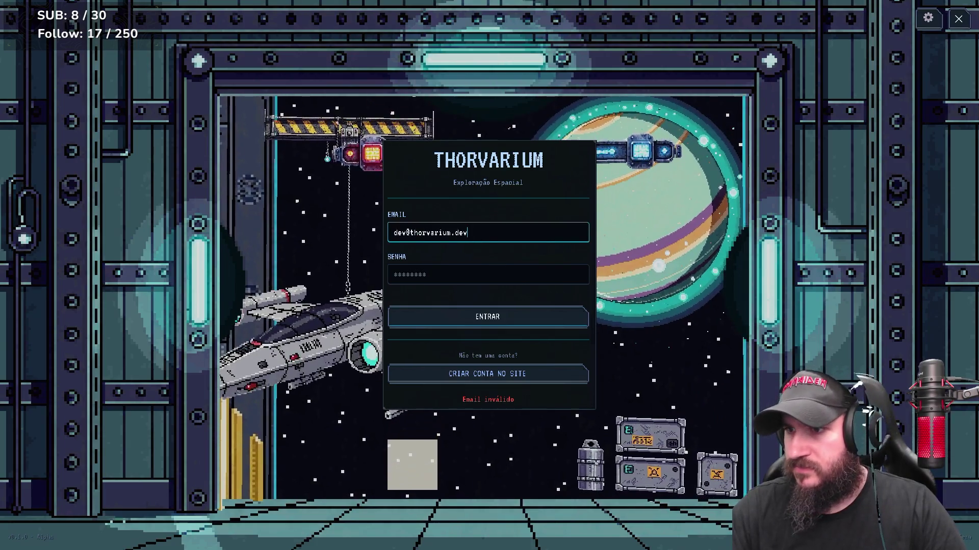
{"action": "left_click", "coordinate": [503, 275]}
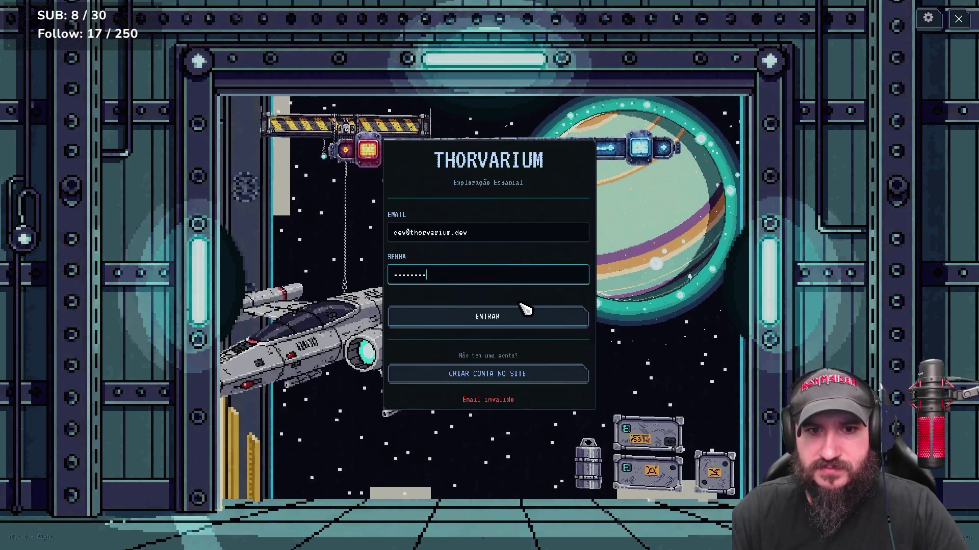
{"action": "left_click", "coordinate": [519, 316]}
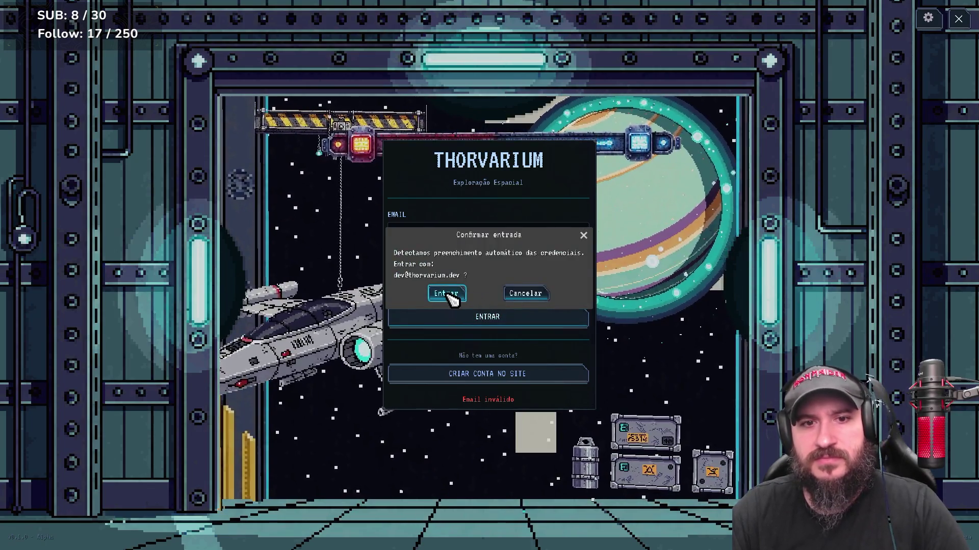
{"action": "left_click", "coordinate": [447, 294]}
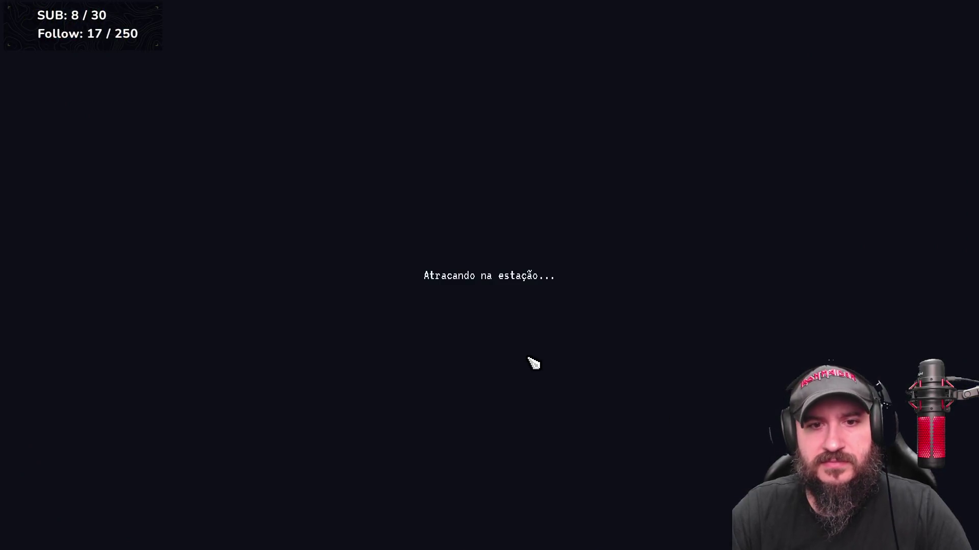
- Attack the training dummy with spells 1, 3 and 2
{"action": "key", "text": "a"}
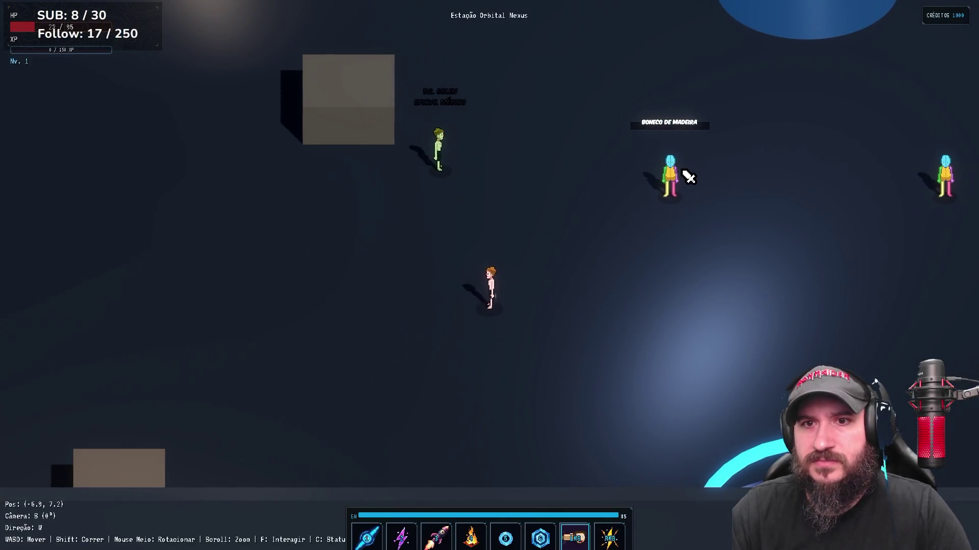
{"action": "key", "text": "1"}
{"action": "key", "text": "3"}
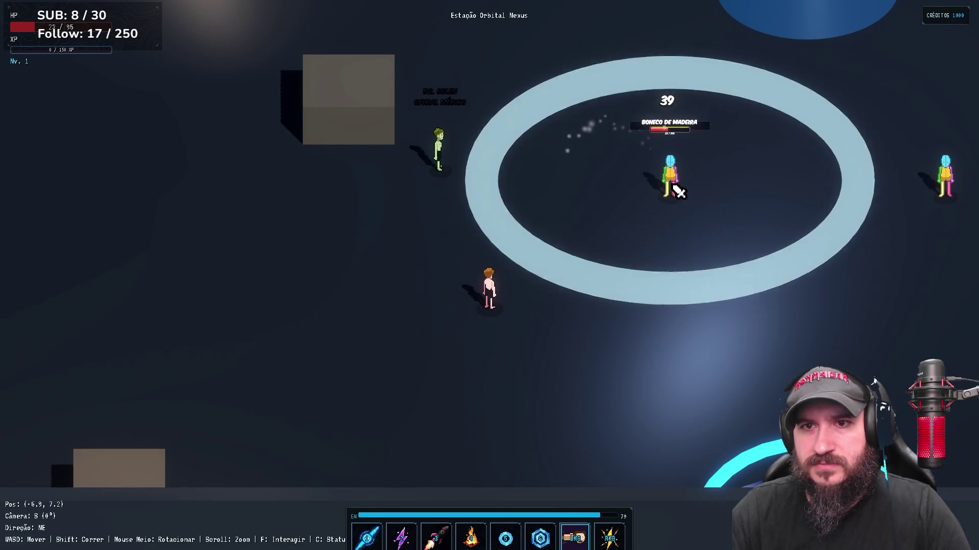
{"action": "key", "text": "2"}
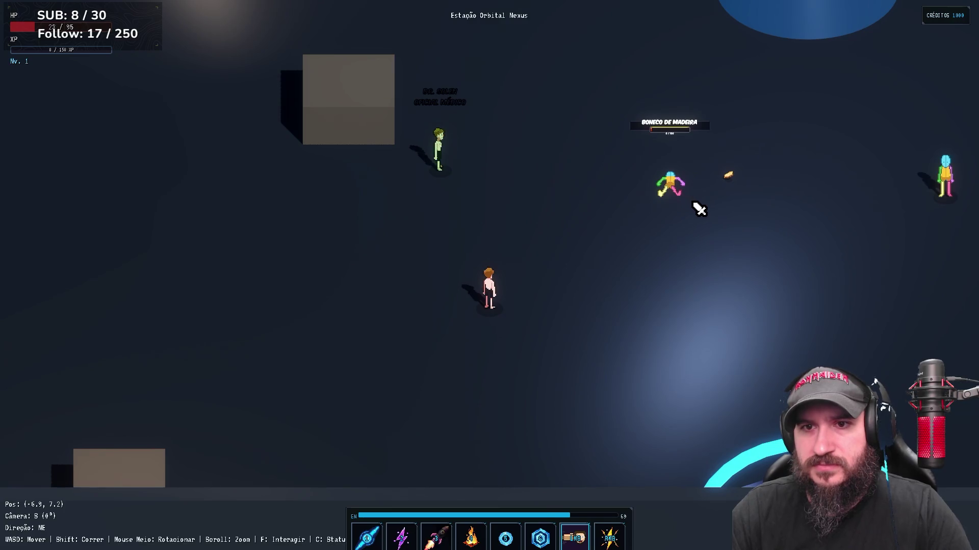
- Throw two wood splinters from the inventory onto the floor while moving around
{"action": "key", "text": "w+d"}
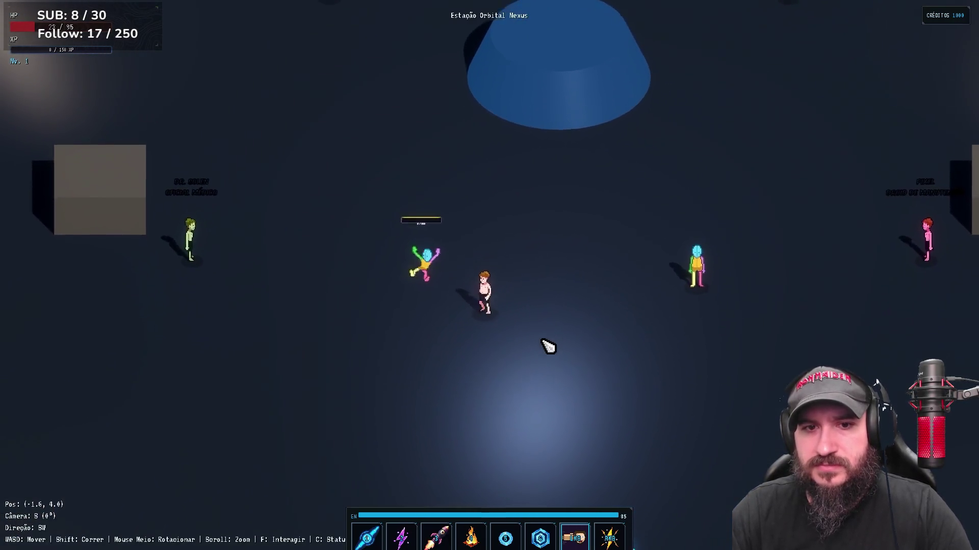
{"action": "key", "text": "s+a"}
{"action": "key", "text": "i"}
{"action": "left_click", "coordinate": [623, 193]}
{"action": "key", "text": "w+d"}
{"action": "left_click", "coordinate": [624, 193]}
{"action": "key", "text": "i"}
- Throw two more wood splinters and close the inventory to inspect them on the floor
{"action": "key", "text": "s+a"}
{"action": "key", "text": "i"}
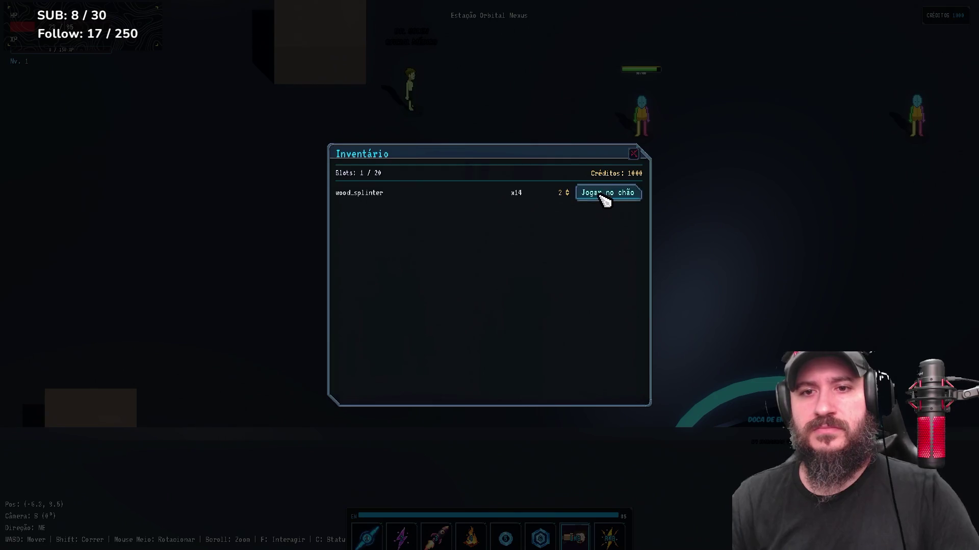
{"action": "left_click", "coordinate": [601, 198]}
{"action": "left_click", "coordinate": [595, 199]}
{"action": "key", "text": "i"}
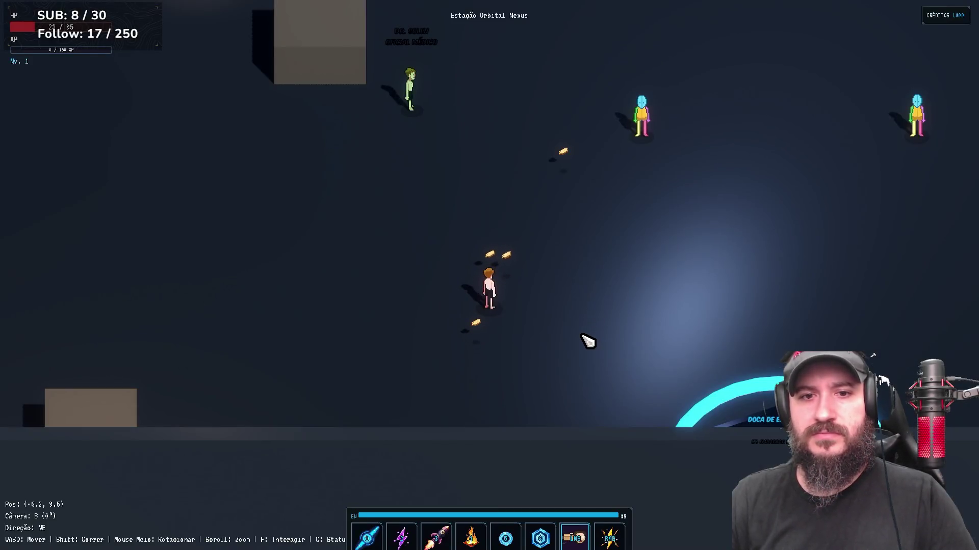
{"action": "key", "text": "i"}
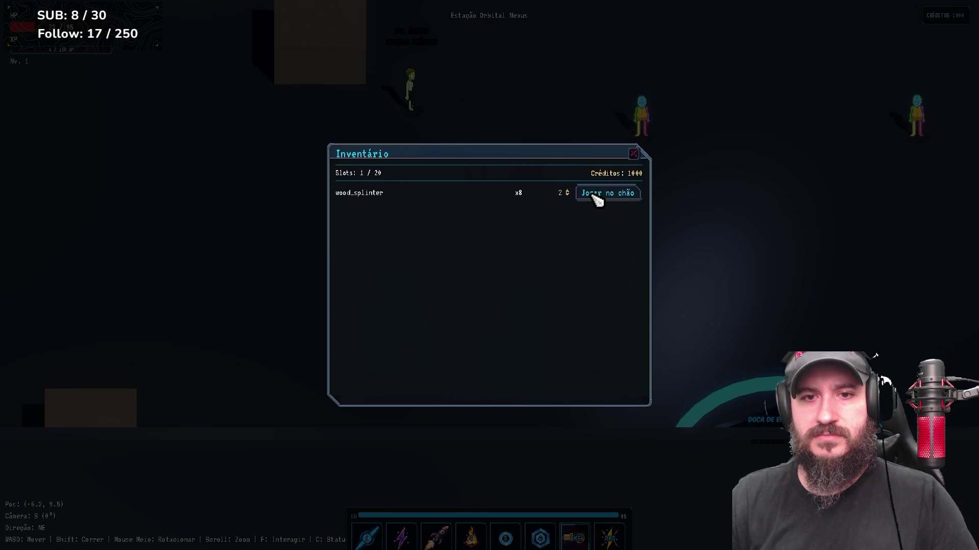
{"action": "key", "text": "i"}
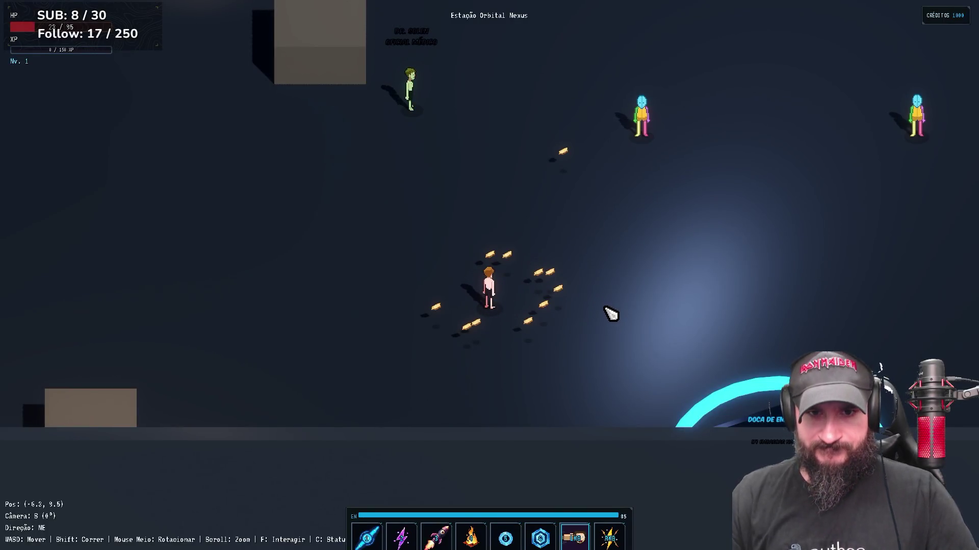
- Walk over the splinters and down toward the dock, then switch to the Claude Code terminal
{"action": "key", "text": "d"}
{"action": "key", "text": "a"}
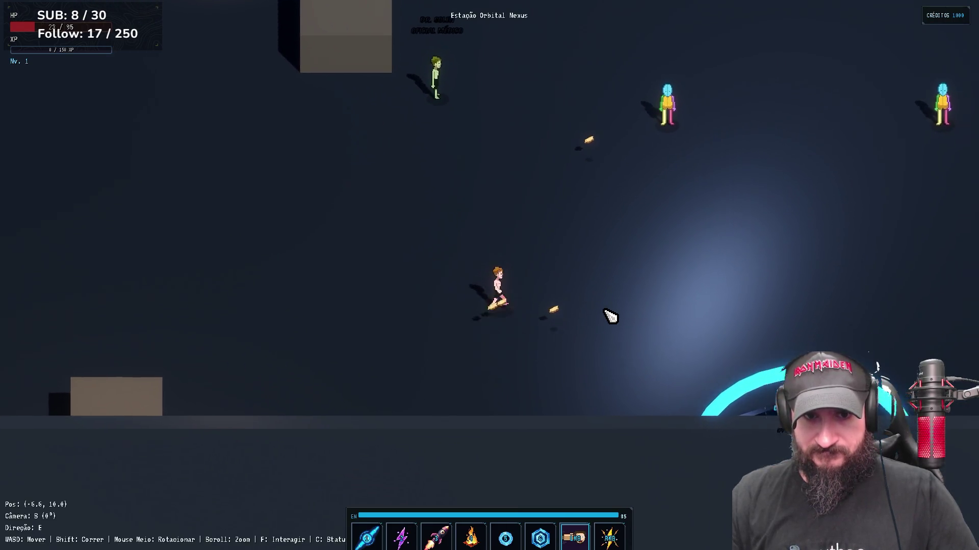
{"action": "key", "text": "d"}
{"action": "key", "text": "w"}
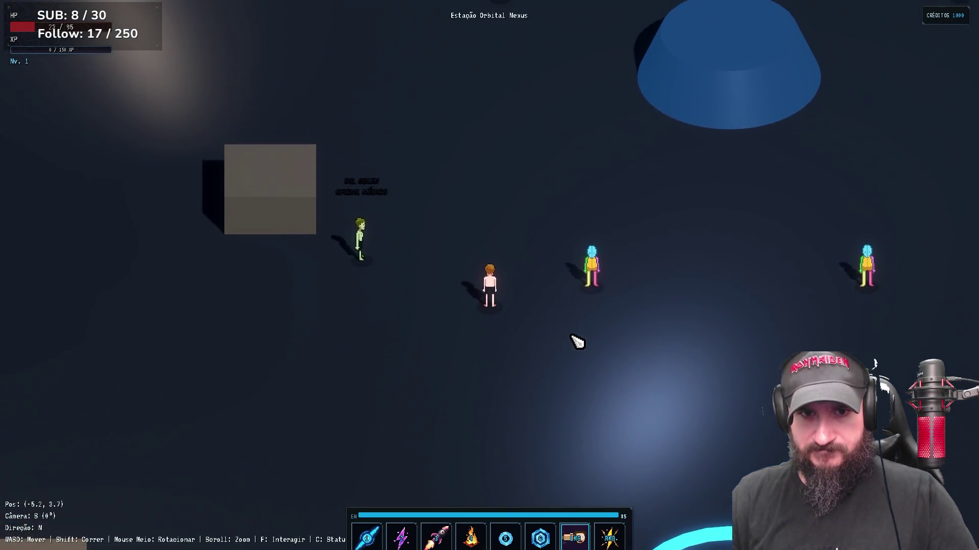
{"action": "key", "text": "s"}
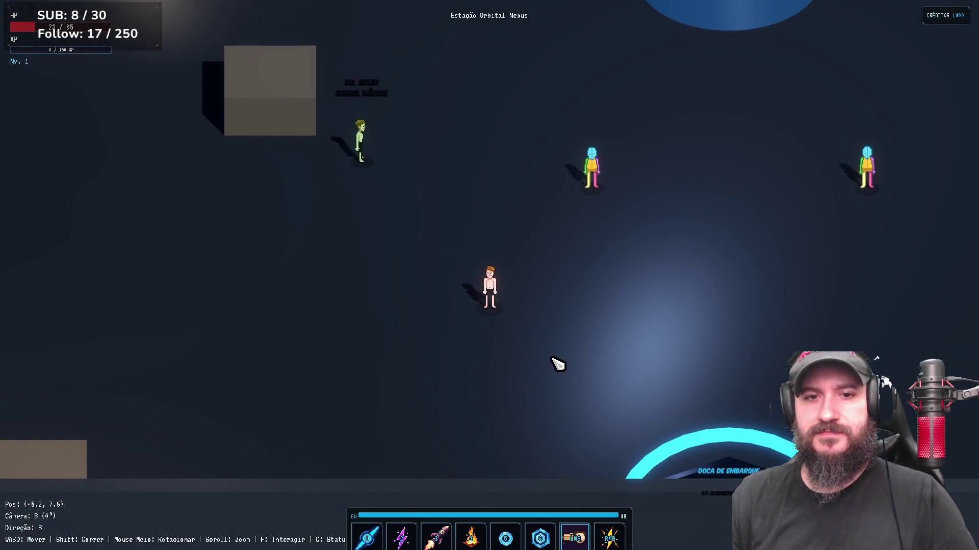
{"action": "key", "text": "alt+Tab"}
{"action": "key", "text": "alt+Tab"}
{"action": "key", "text": "alt+Tab"}
{"action": "key", "text": "alt+Tab"}
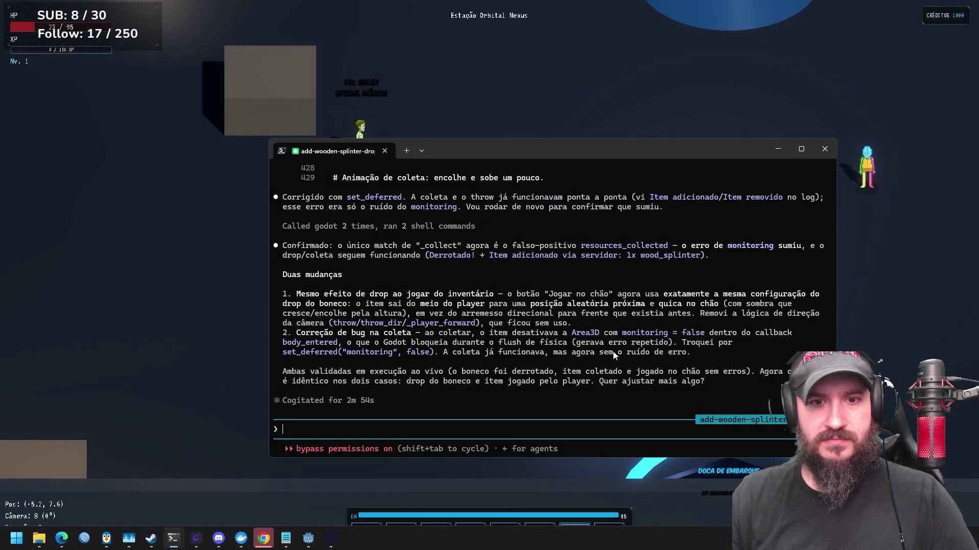
- Send Claude Code the bug report that inventory-dropped items float above the floor, then return to the game
{"action": "type", "text": "os"}
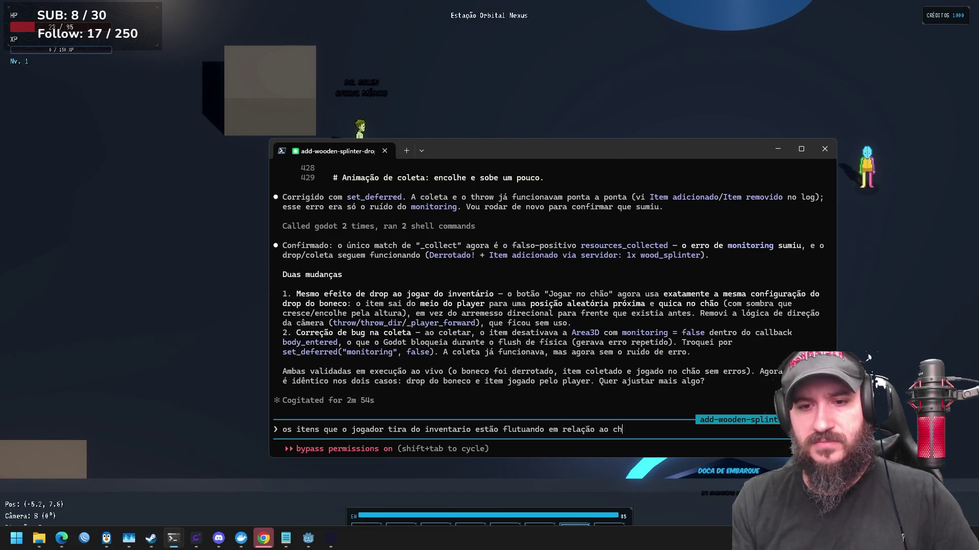
{"action": "type", "text": "o"}
{"action": "key", "text": "Return"}
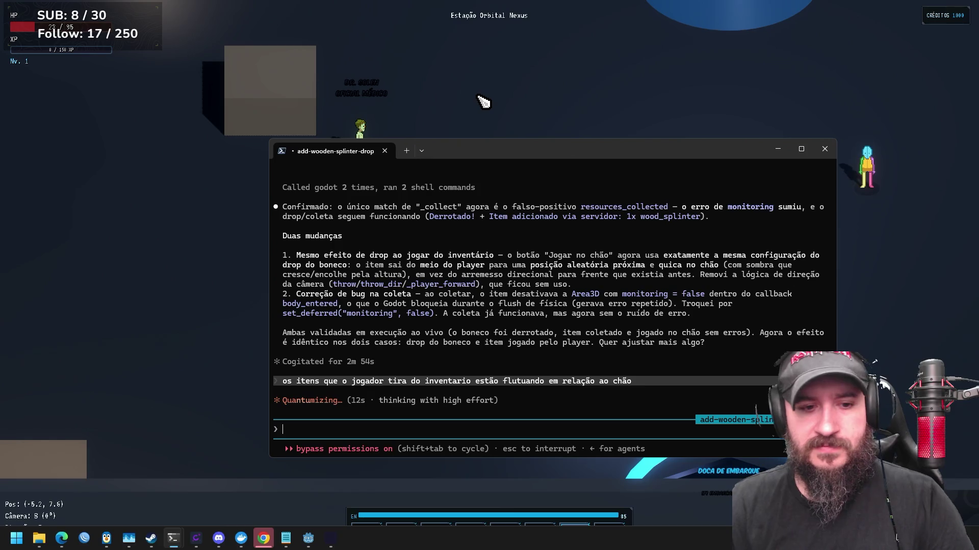
{"action": "left_click", "coordinate": [483, 102]}
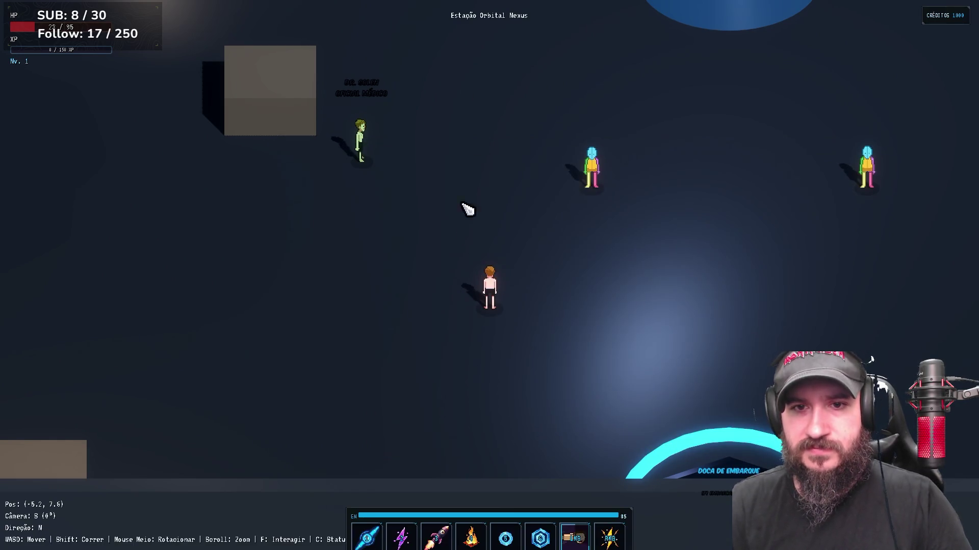
- Attack the wooden dummy with a tracking missile and projectiles, then step back
{"action": "key", "text": "a"}
{"action": "left_click", "coordinate": [670, 183]}
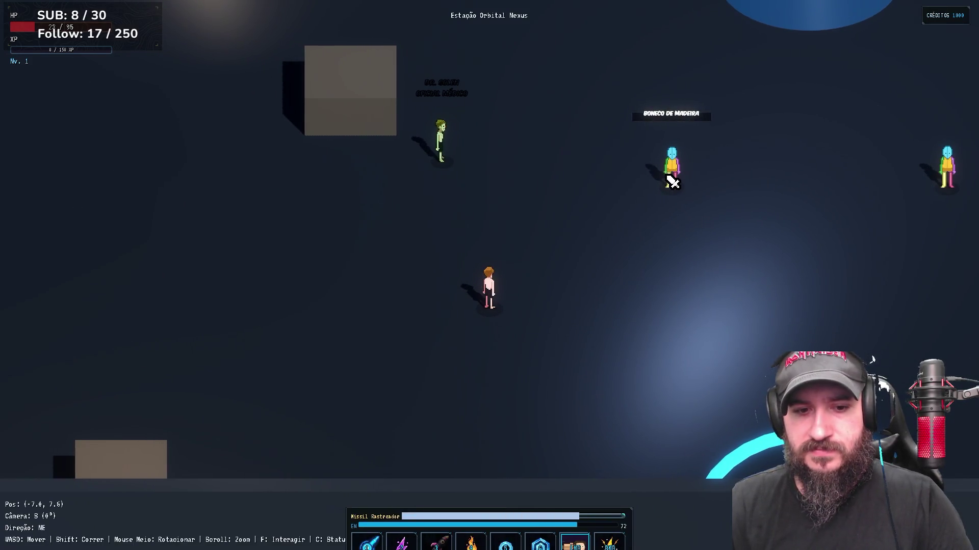
{"action": "left_click", "coordinate": [672, 182]}
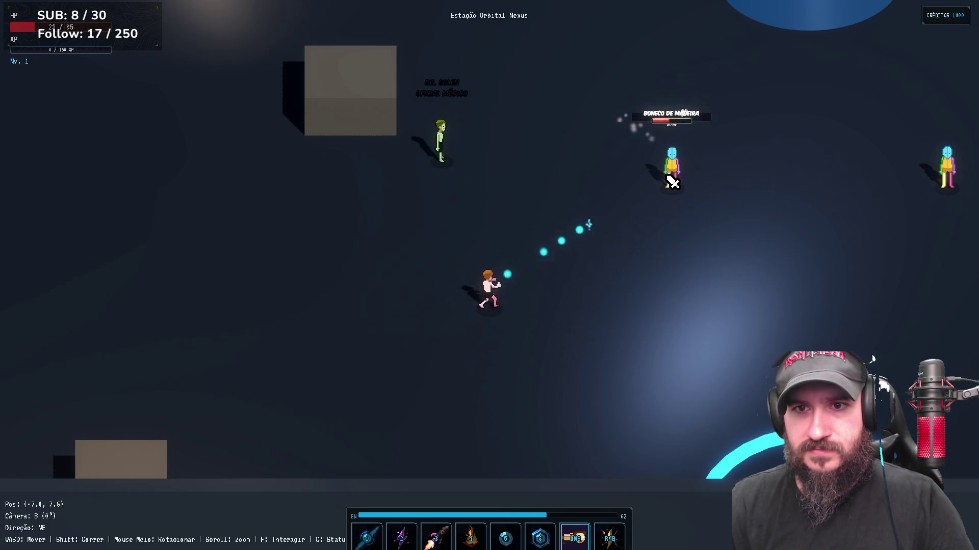
{"action": "left_click", "coordinate": [672, 182]}
{"action": "left_click", "coordinate": [670, 182]}
{"action": "key", "text": "w"}
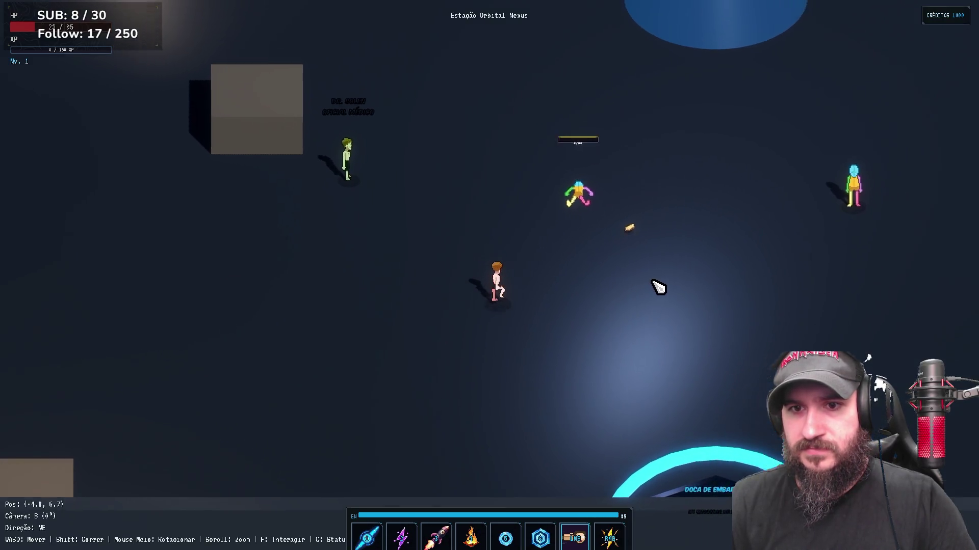
{"action": "key", "text": "s"}
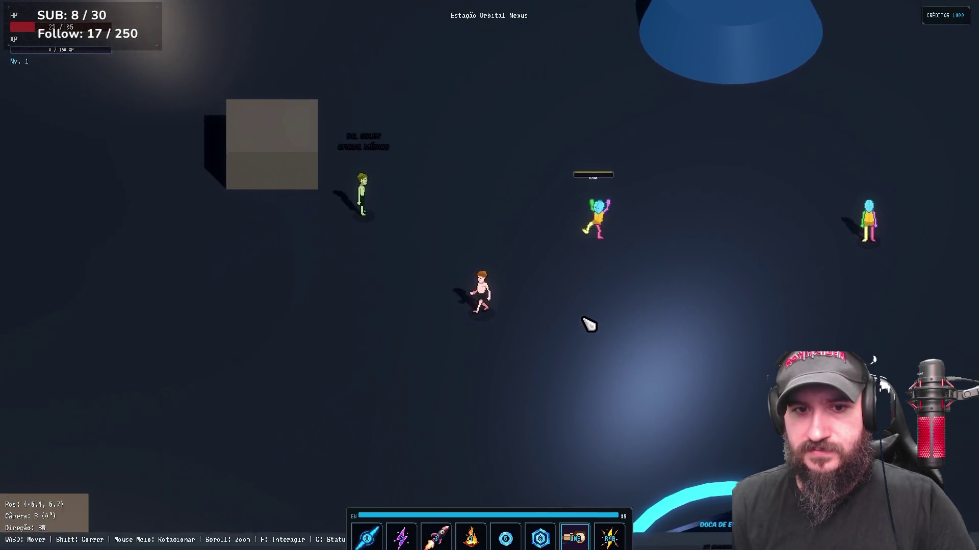
{"action": "key", "text": "a"}
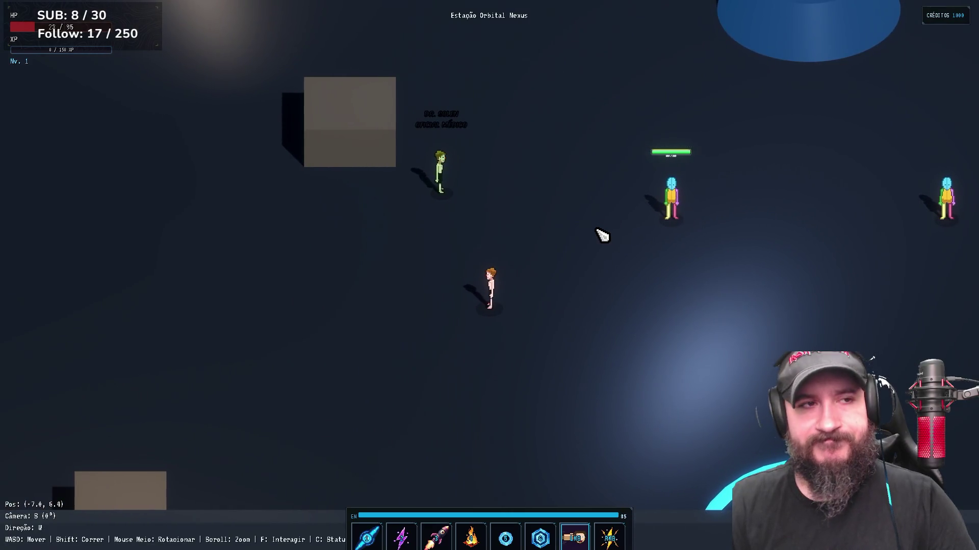
- Throw wood splinters from the inventory and rotate the camera to inspect how they land
{"action": "key", "text": "i"}
{"action": "key", "text": "d"}
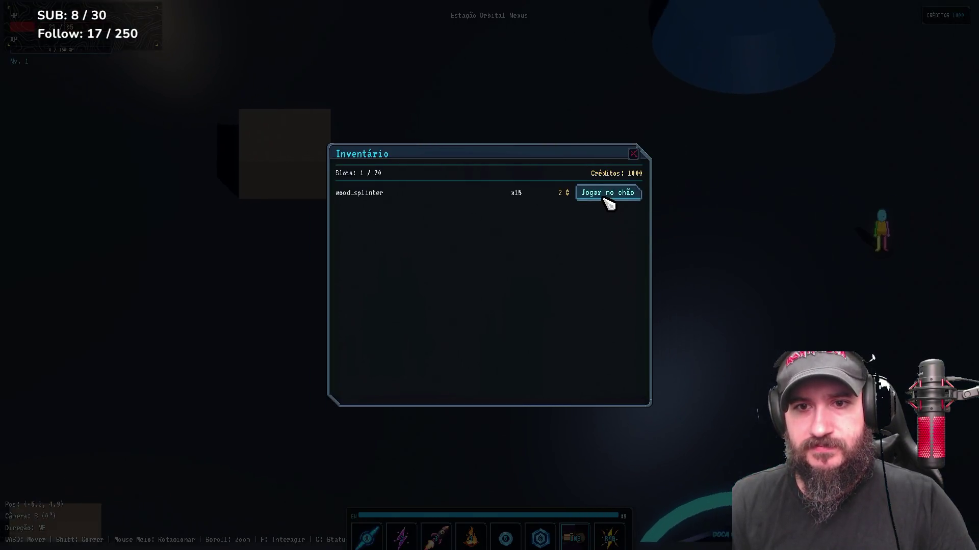
{"action": "left_click", "coordinate": [614, 197]}
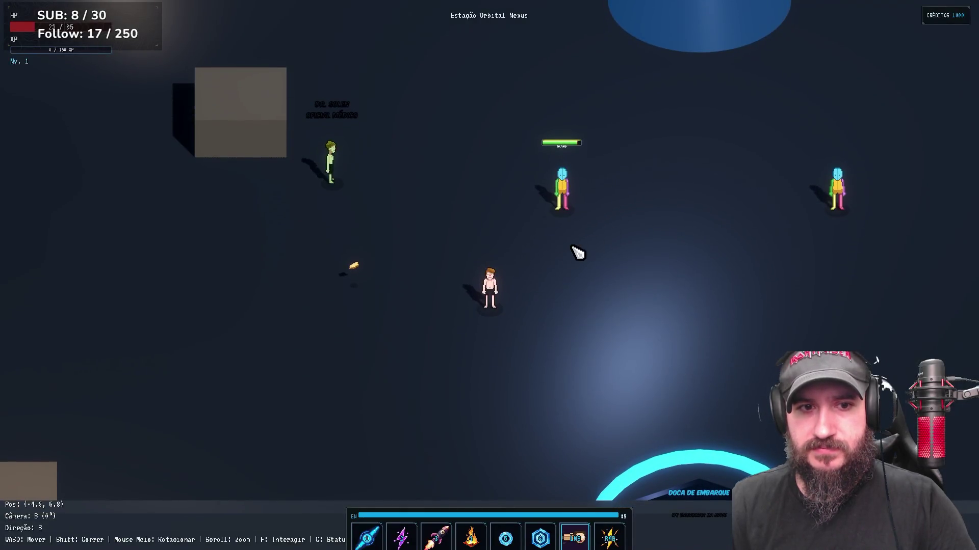
{"action": "scroll", "coordinate": [377, 286], "scroll_direction": "up", "scroll_amount": 2}
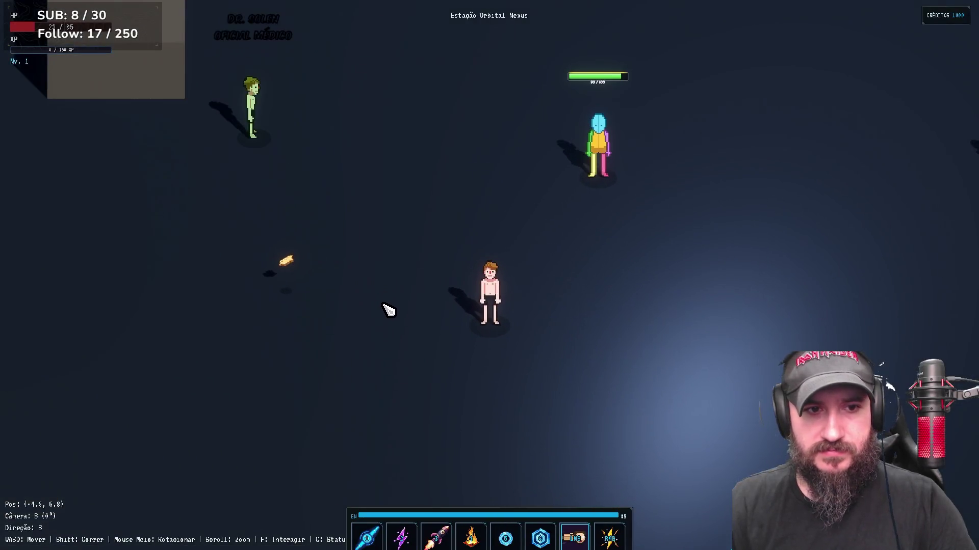
{"action": "mouse_move", "coordinate": [389, 310]}
{"action": "left_mouse_down"}
{"action": "mouse_move", "coordinate": [404, 328]}
{"action": "mouse_move", "coordinate": [756, 331]}
{"action": "mouse_move", "coordinate": [462, 294]}
{"action": "left_mouse_up"}
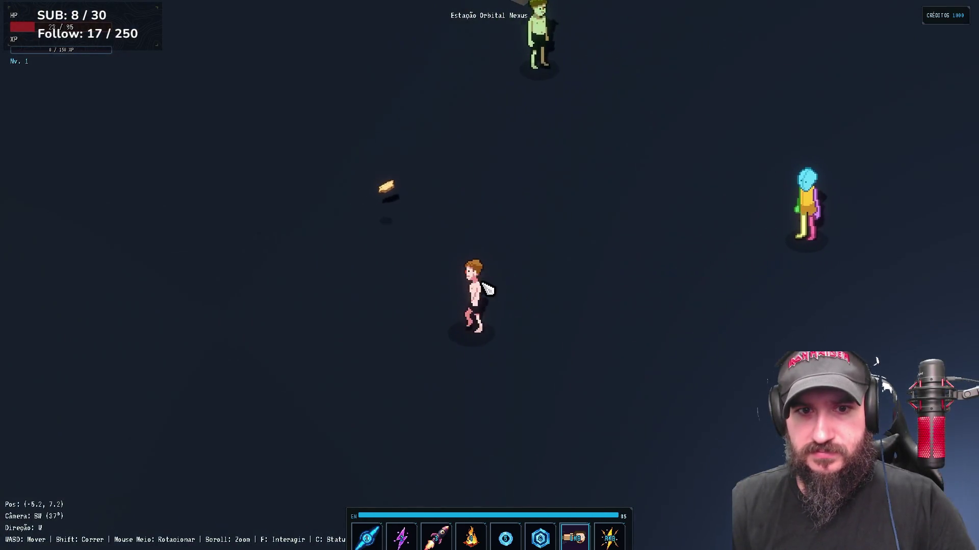
{"action": "key", "text": "i"}
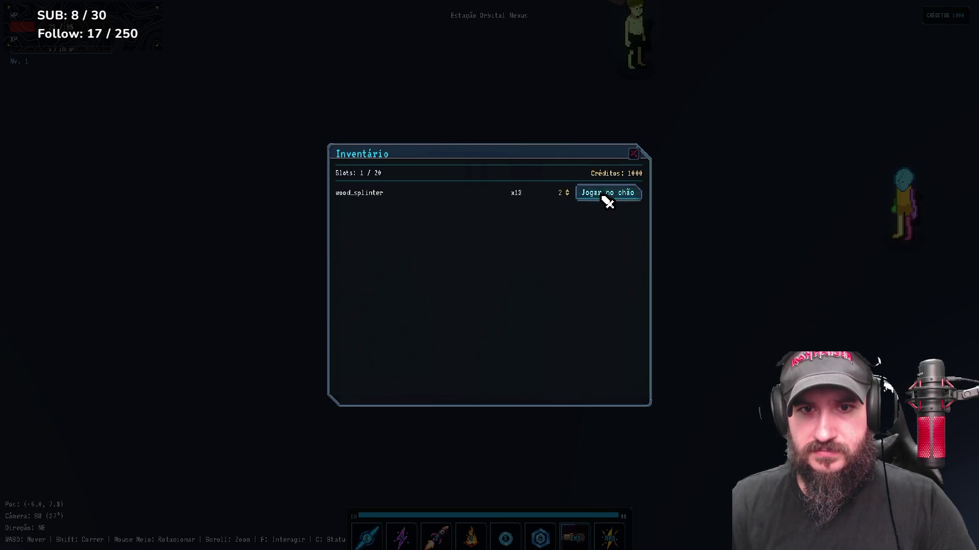
{"action": "left_click", "coordinate": [607, 197]}
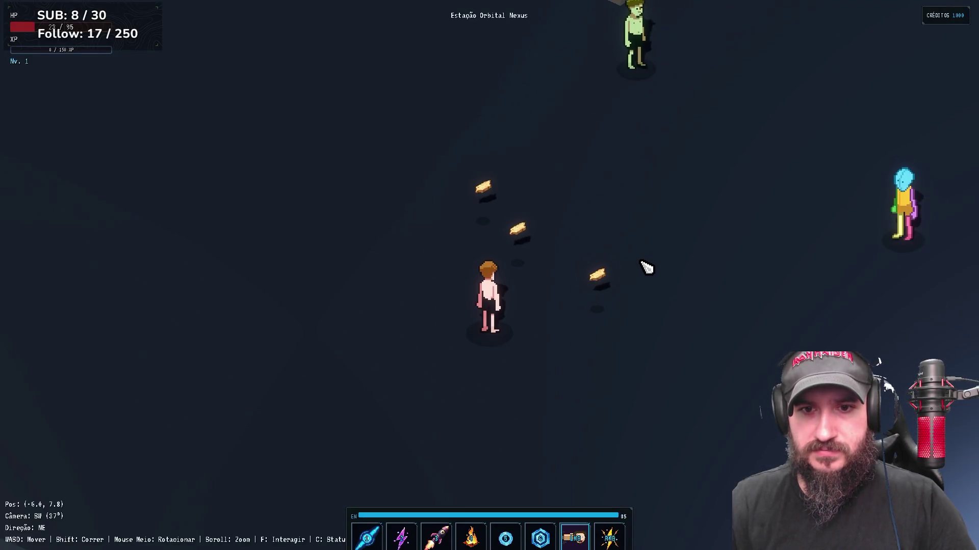
{"action": "key", "text": "i"}
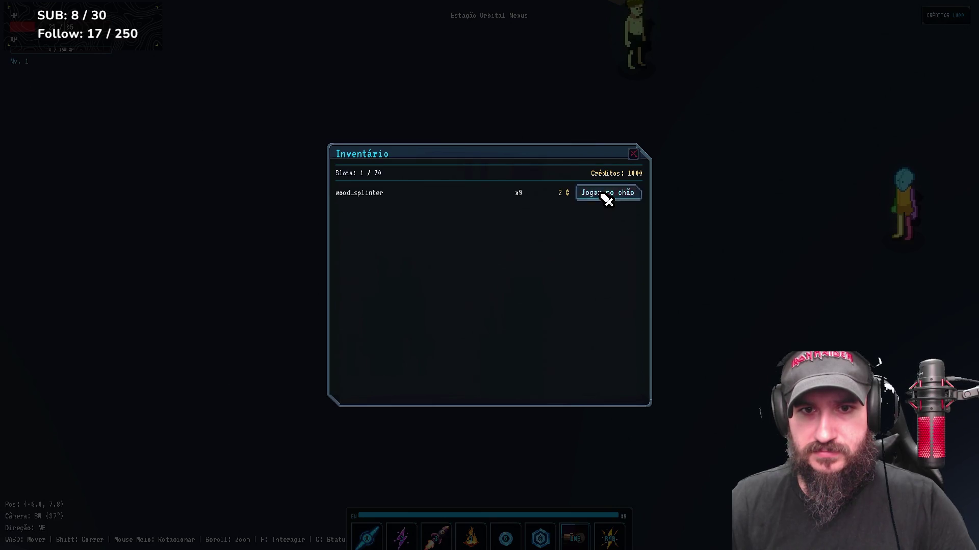
{"action": "key", "text": "i"}
{"action": "mouse_move", "coordinate": [682, 259]}
{"action": "left_mouse_down"}
{"action": "mouse_move", "coordinate": [567, 289]}
{"action": "mouse_move", "coordinate": [542, 306]}
{"action": "mouse_move", "coordinate": [590, 312]}
{"action": "mouse_move", "coordinate": [360, 280]}
{"action": "mouse_move", "coordinate": [586, 295]}
{"action": "left_mouse_up"}
- Attack the dummy again with a missile and purple projectiles, then switch to Claude Code
{"action": "key", "text": "d"}
{"action": "key", "text": "w"}
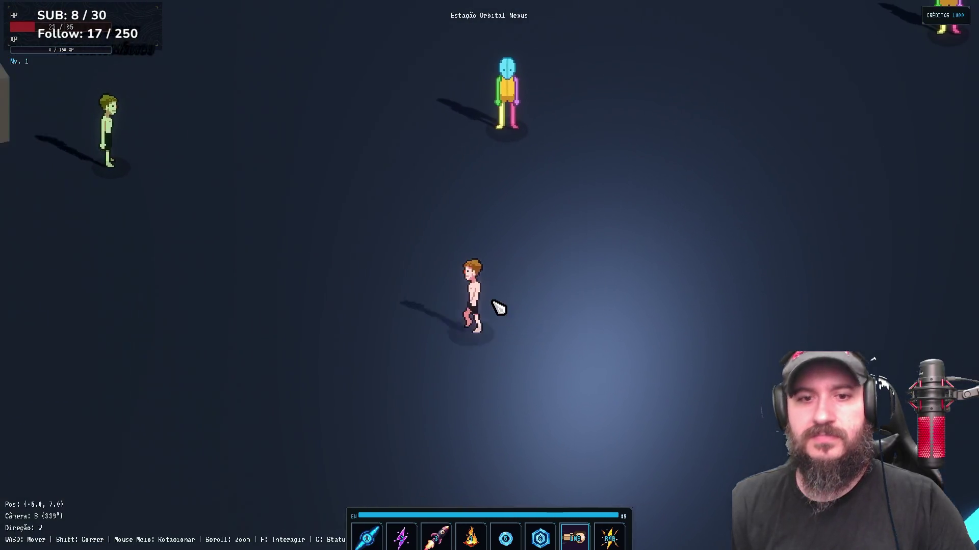
{"action": "left_click", "coordinate": [592, 166]}
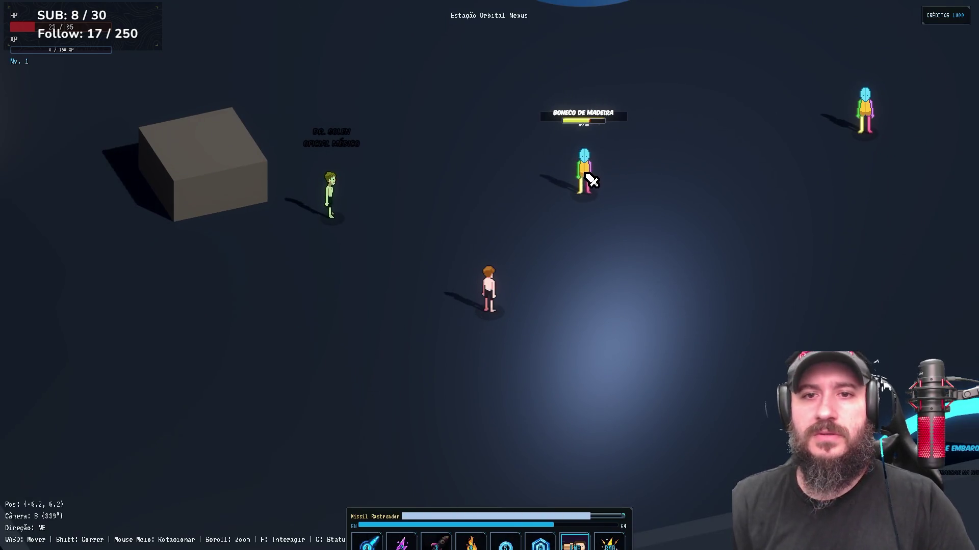
{"action": "key", "text": "2"}
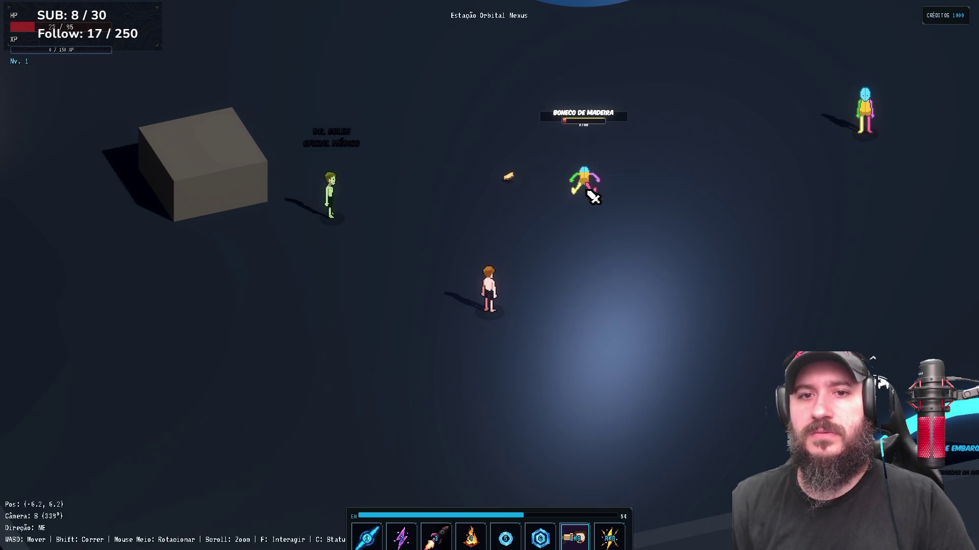
{"action": "key", "text": "w"}
{"action": "key", "text": "s"}
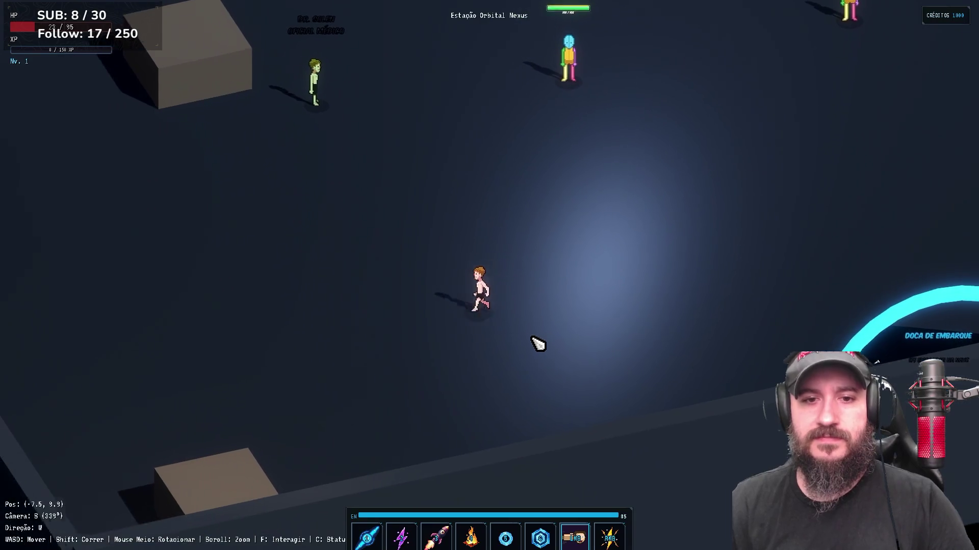
{"action": "key", "text": "w"}
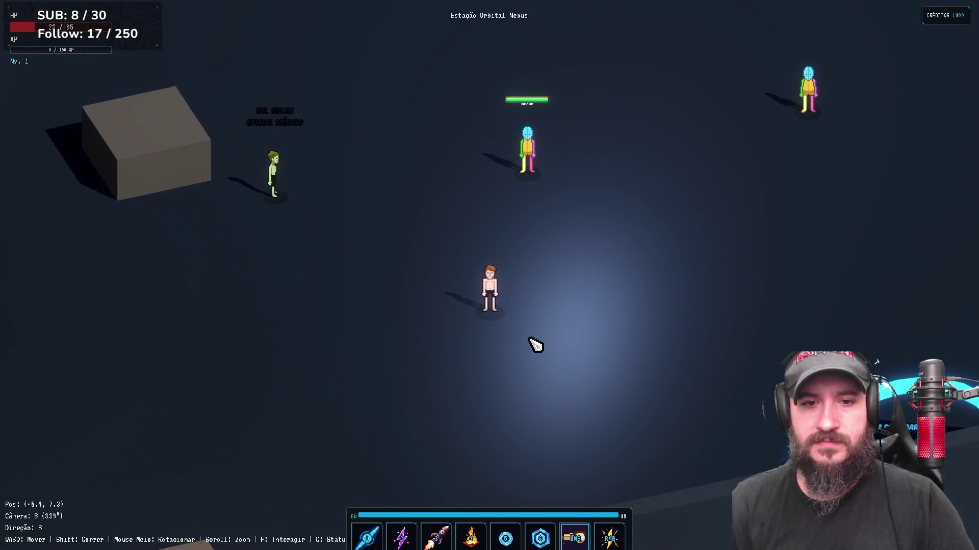
{"action": "key", "text": "alt+Tab"}
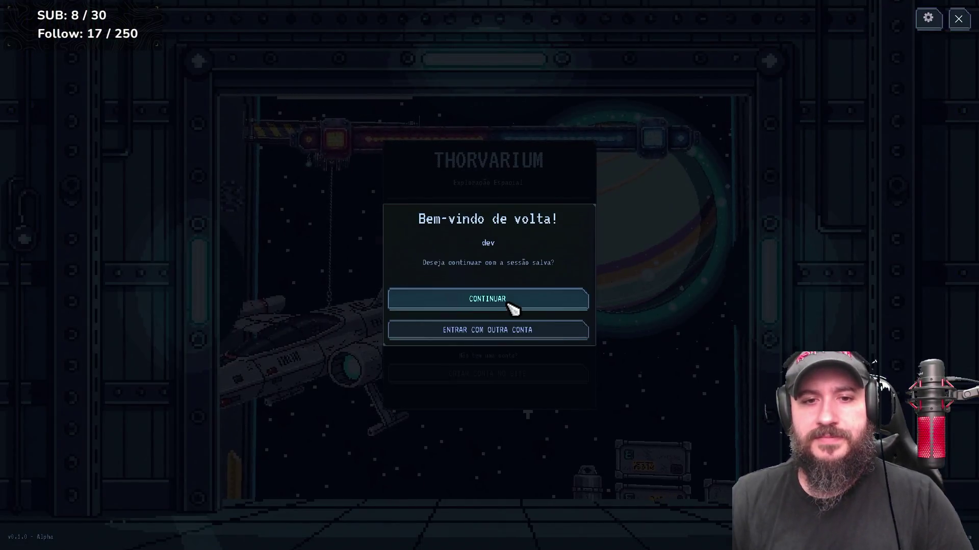
- Resume the saved session and check the wood splinters in the inventory while walking around
{"action": "left_click", "coordinate": [512, 299]}
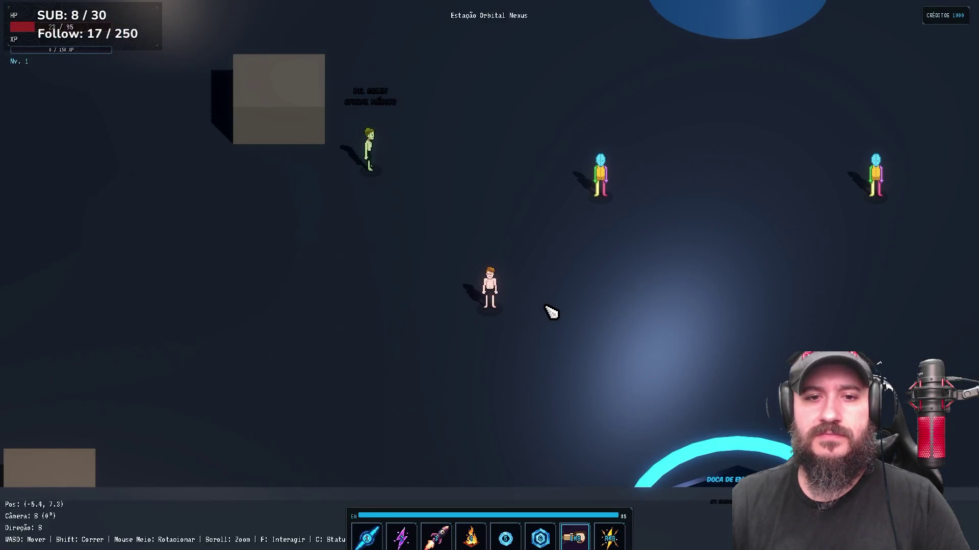
{"action": "key", "text": "Escape"}
{"action": "key", "text": "Escape"}
{"action": "key", "text": "i"}
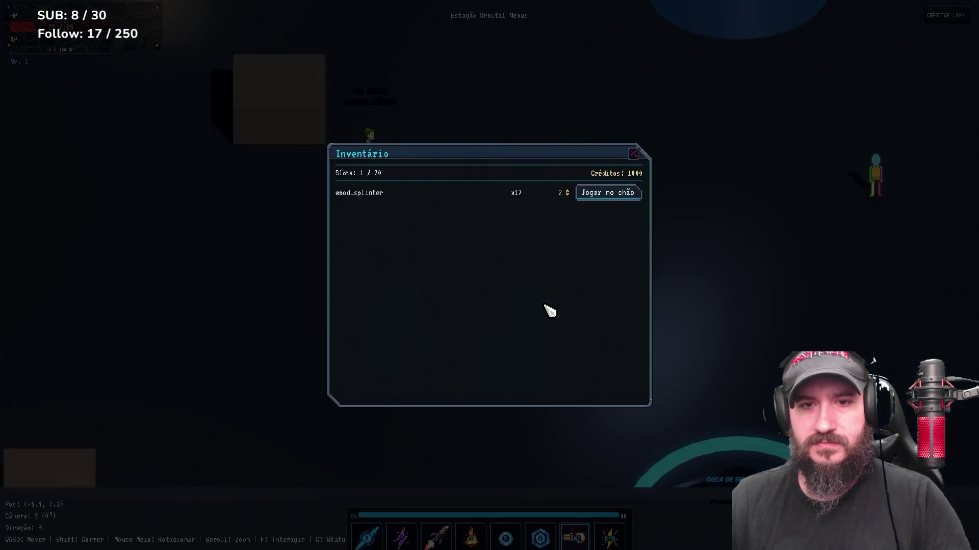
{"action": "key", "text": "w"}
{"action": "key", "text": "i"}
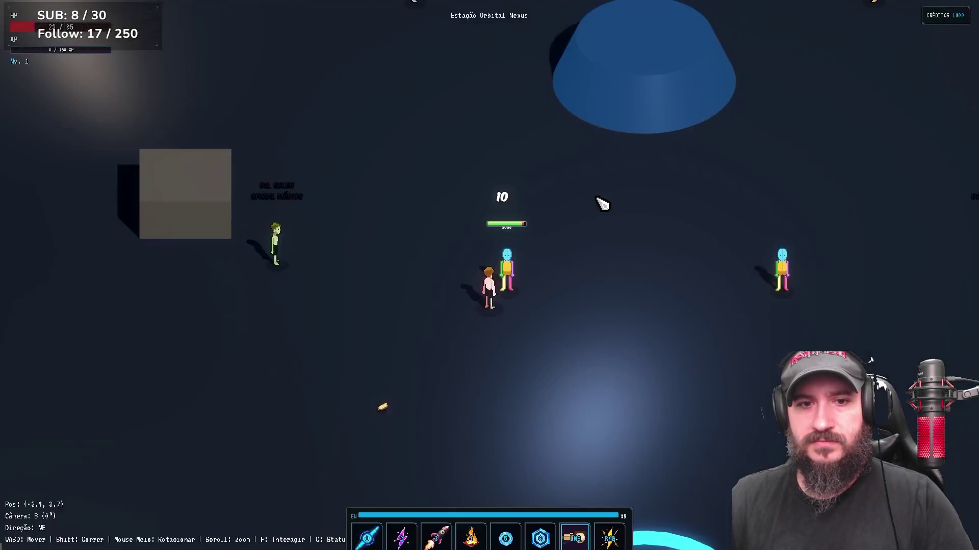
{"action": "key", "text": "s"}
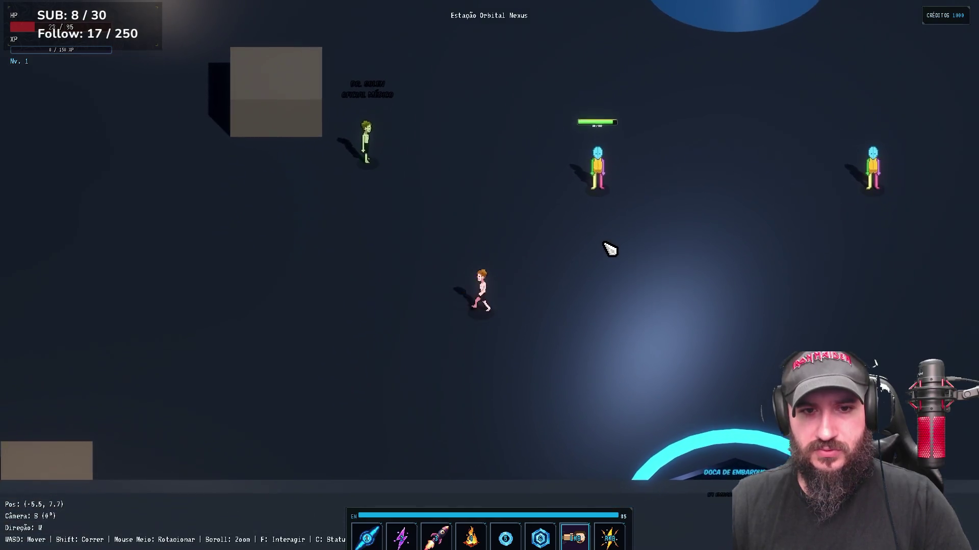
{"action": "key", "text": "a"}
- Recheck the inventory, showing 16 splinters, then refocus the game and open the PAUSA menu
{"action": "key", "text": "i"}
{"action": "key", "text": "w"}
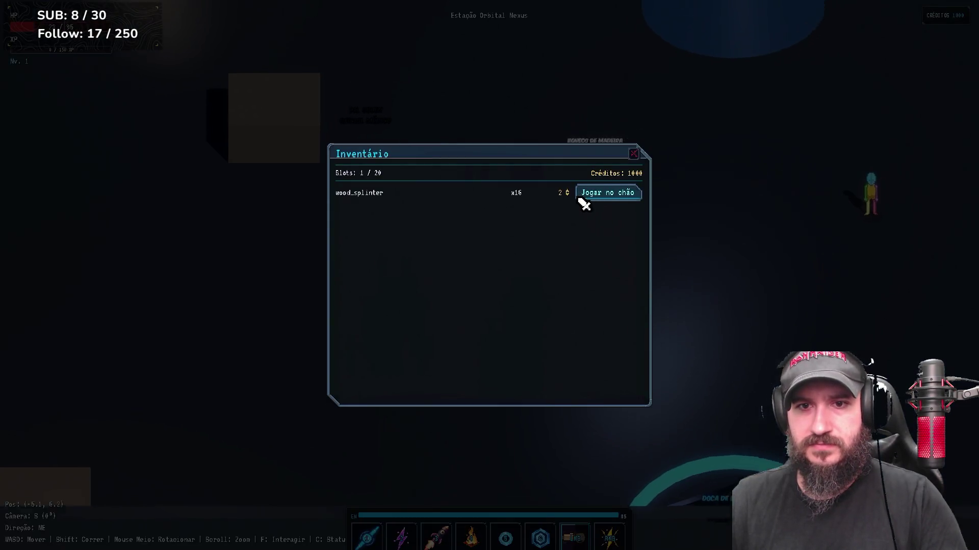
{"action": "key", "text": "i"}
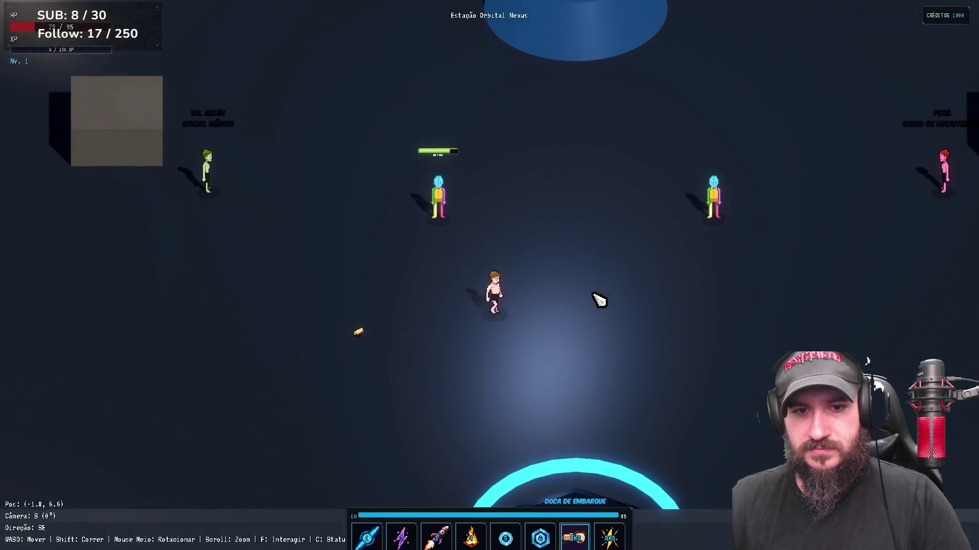
{"action": "key", "text": "alt+Tab"}
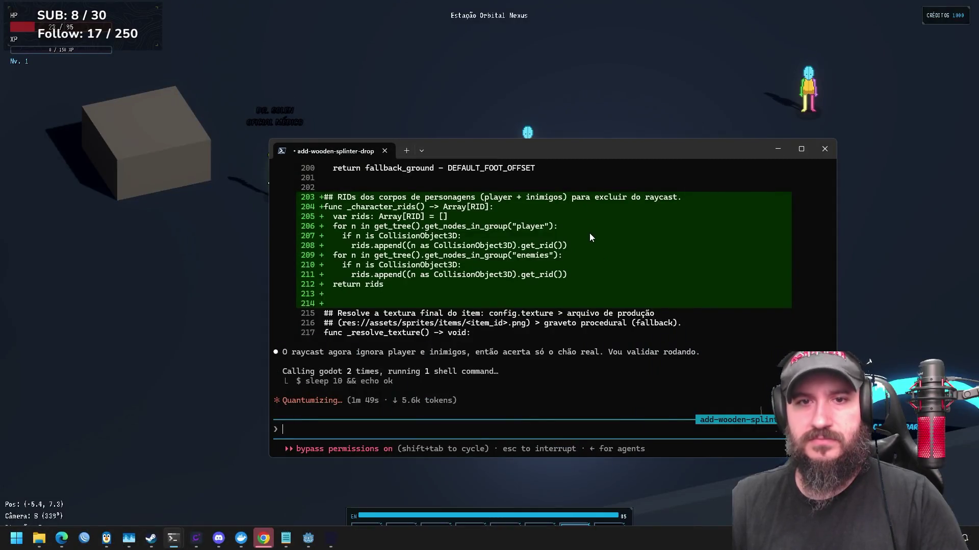
{"action": "left_click", "coordinate": [612, 131]}
{"action": "key", "text": "Escape"}
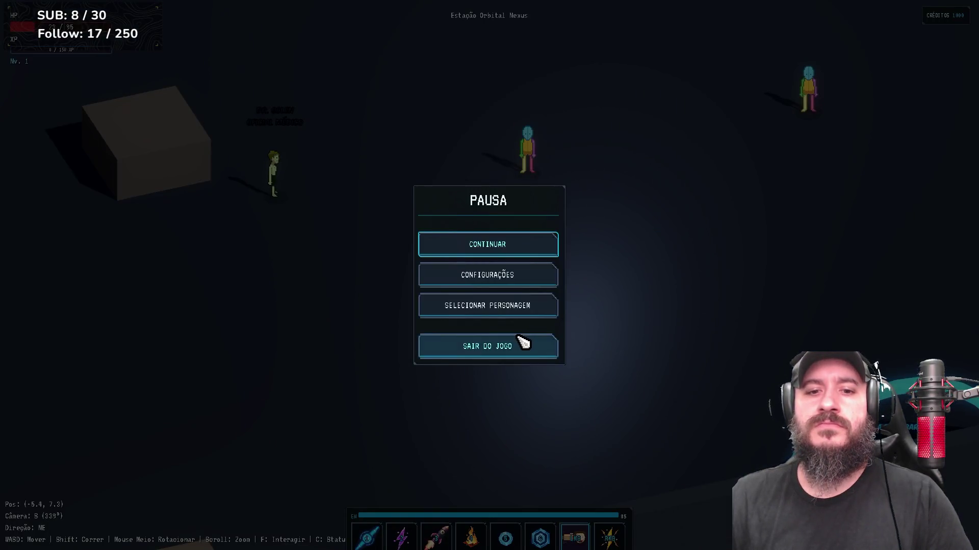
- Choose SAIR DO JOGO to quit the game and end the debug run
{"action": "left_click", "coordinate": [524, 342]}
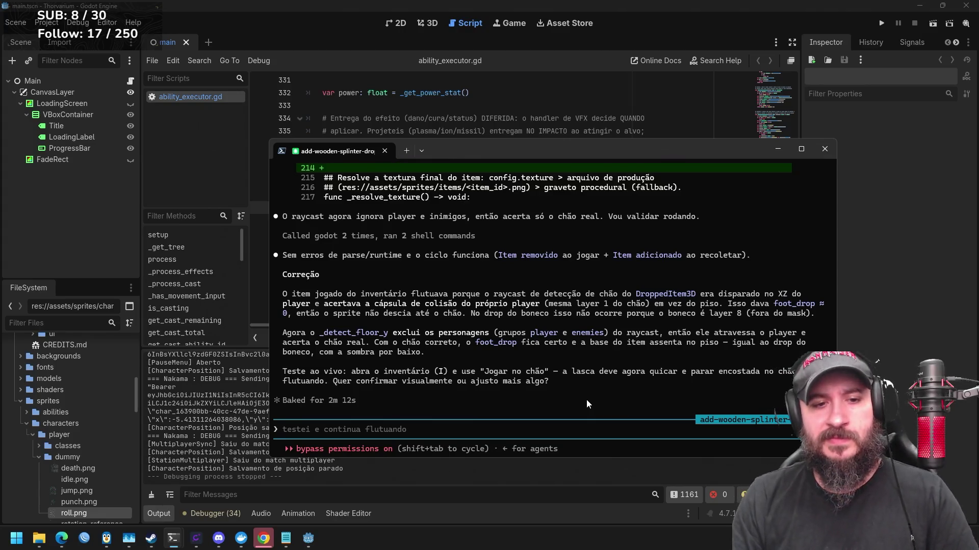
- Ask Claude Code for a drag-and-drop block-grid inventory that disables skills and world clicks while open
{"action": "type", "text": "mude o"}
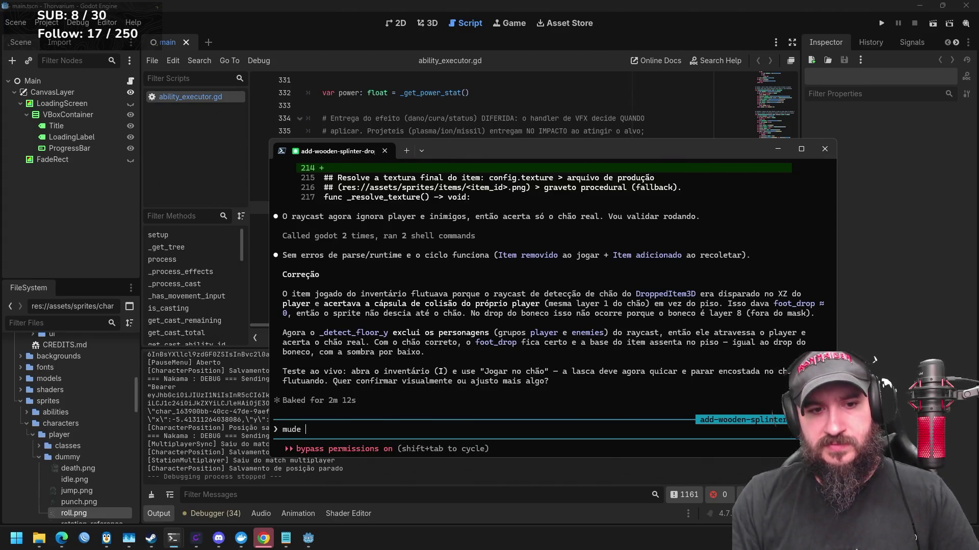
{"action": "type", "text": " formato do inv"}
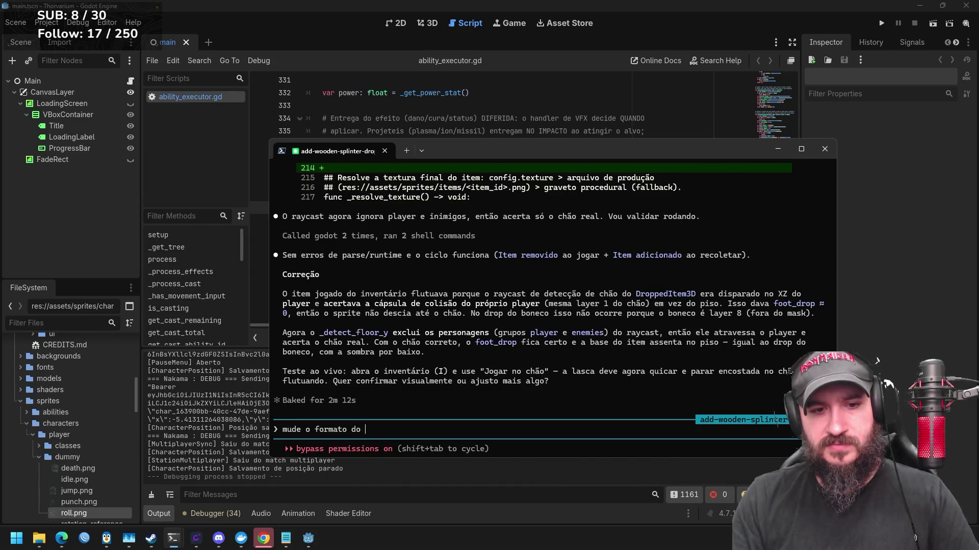
{"action": "type", "text": "entario para i"}
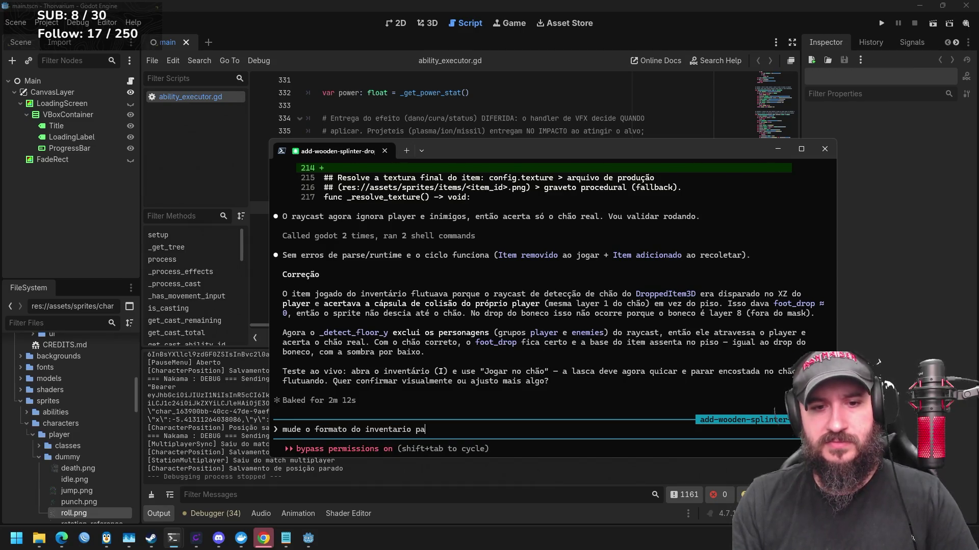
{"action": "type", "text": "nventario de "}
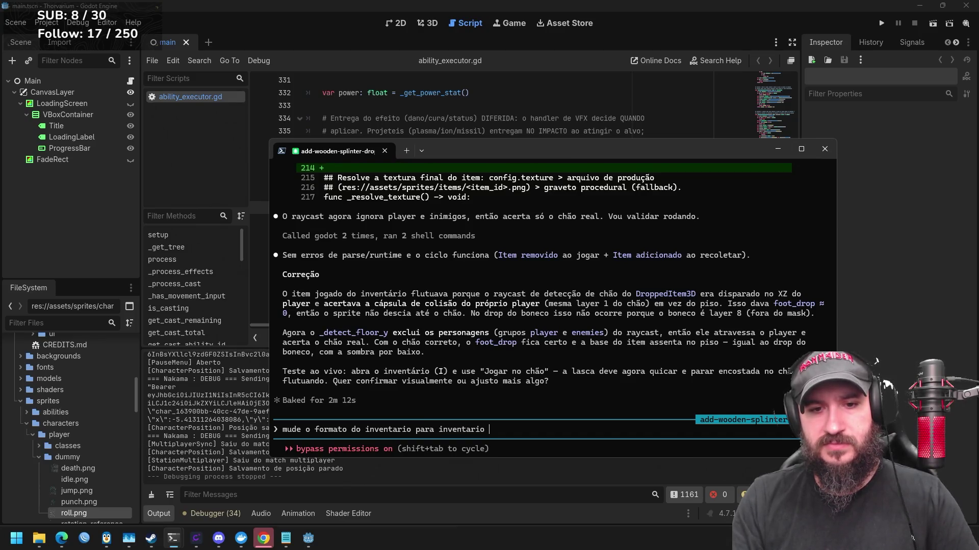
{"action": "type", "text": "blocos o"}
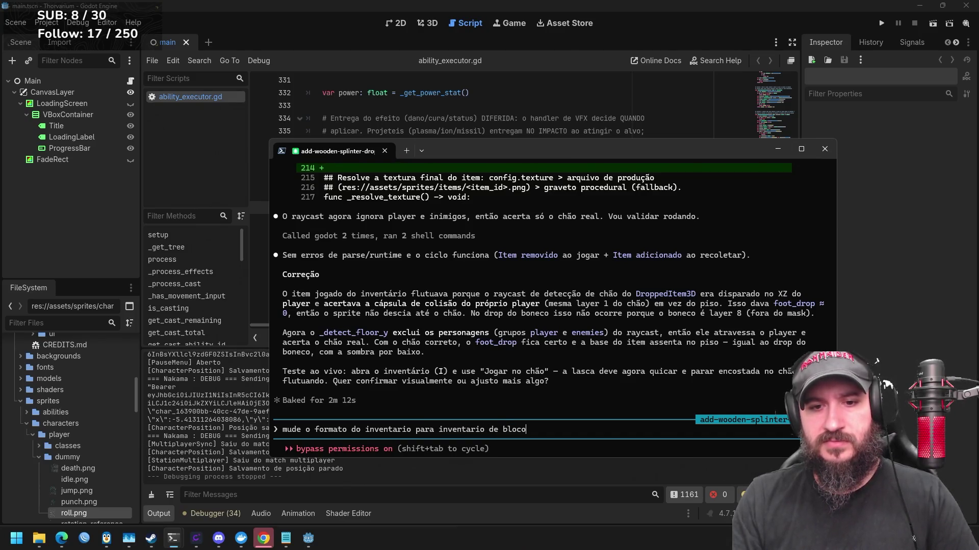
{"action": "type", "text": "nde "}
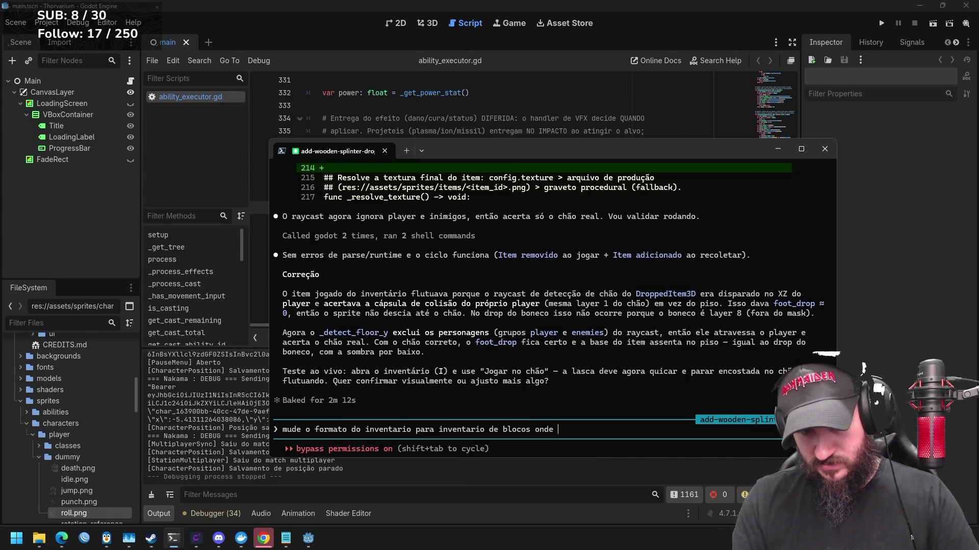
{"action": "type", "text": "t"}
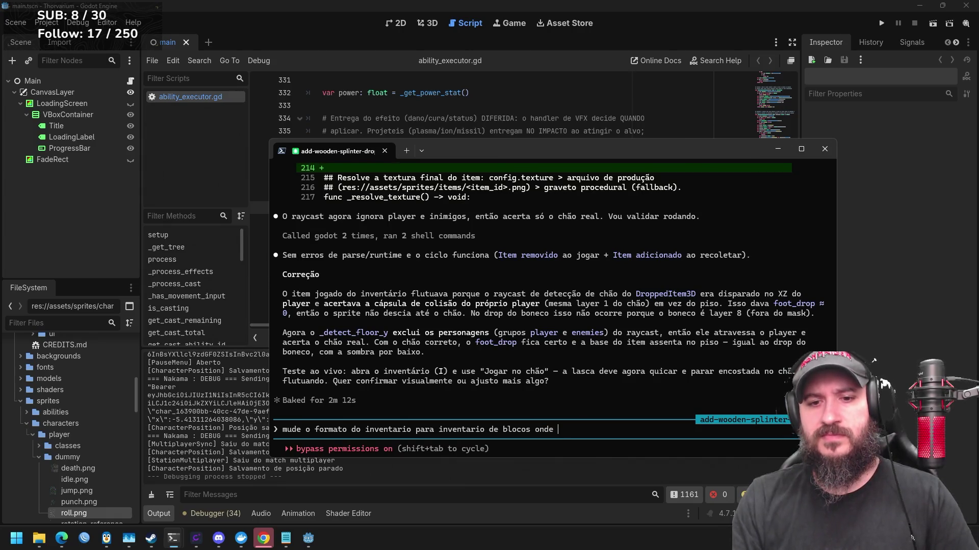
{"action": "type", "text": "em drag a"}
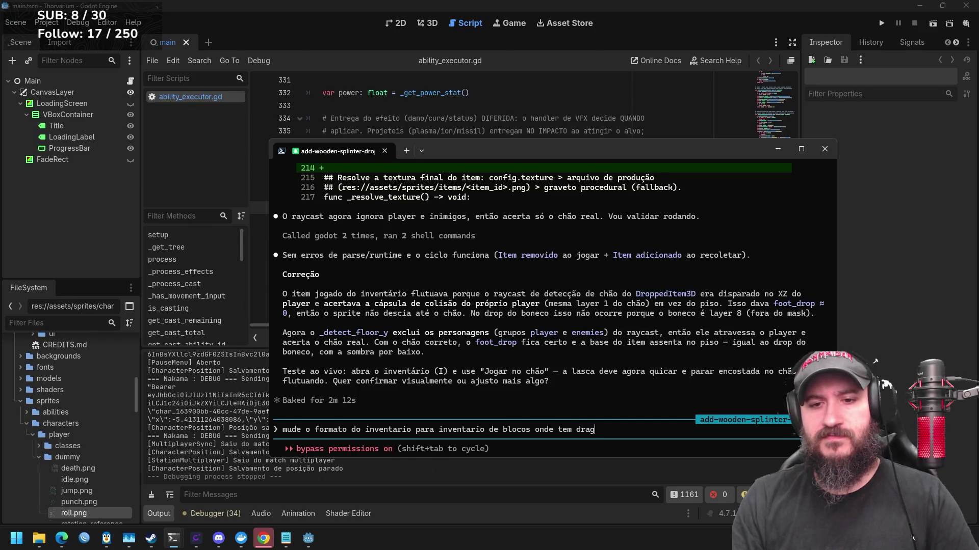
{"action": "type", "text": "nd drop"}
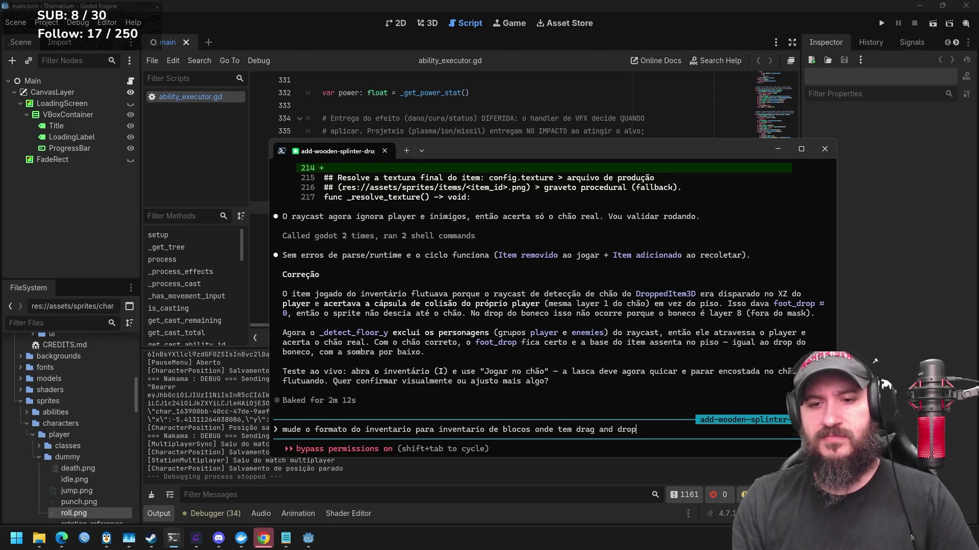
{"action": "type", "text": " e quando o in"}
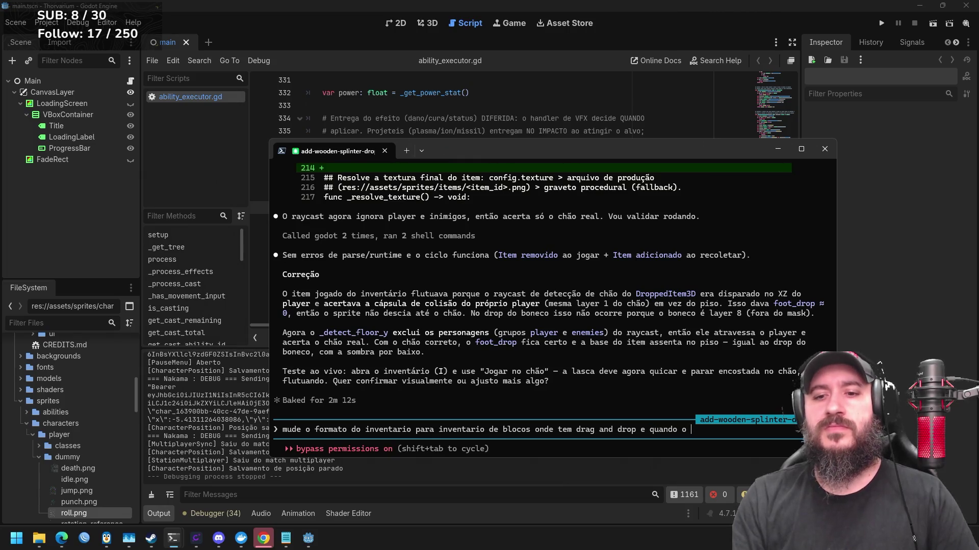
{"action": "type", "text": "vetario esta abe"}
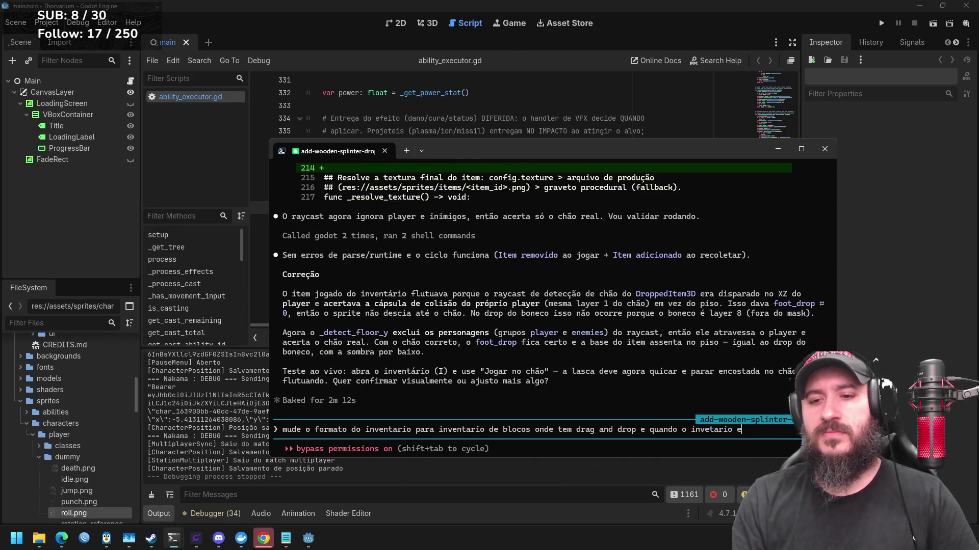
{"action": "type", "text": "rto deve"}
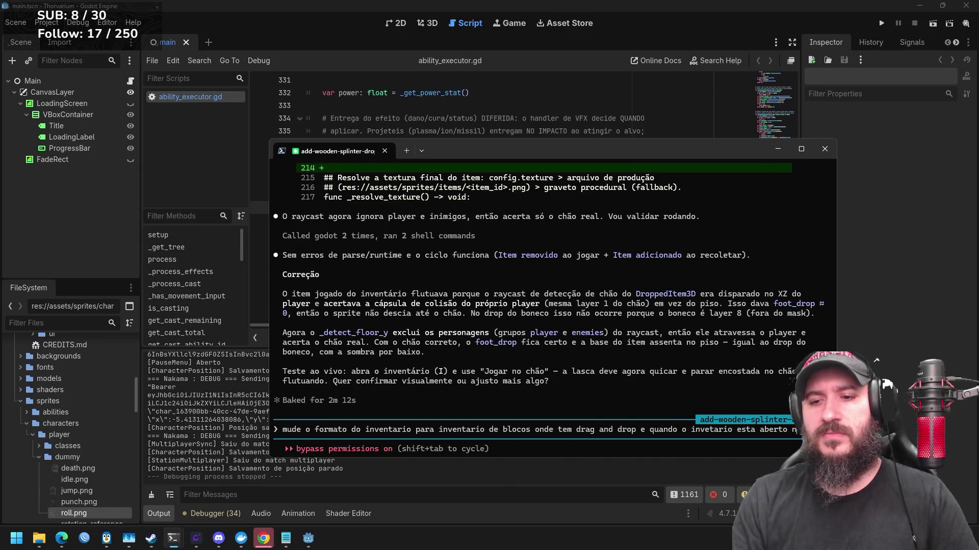
{"action": "type", "text": " poder acionar as skills"}
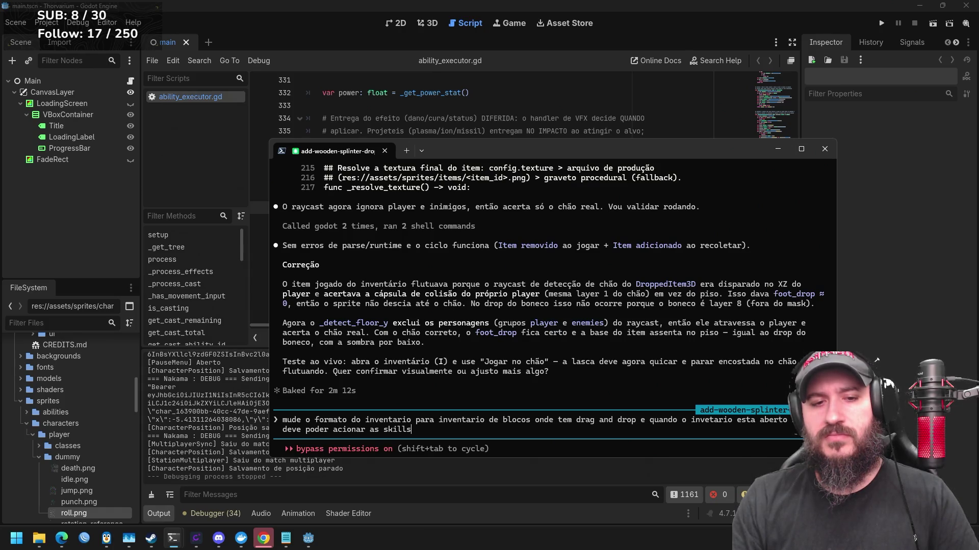
{"action": "type", "text": " ou click de mouse em elementos do ambiente do jogo"}
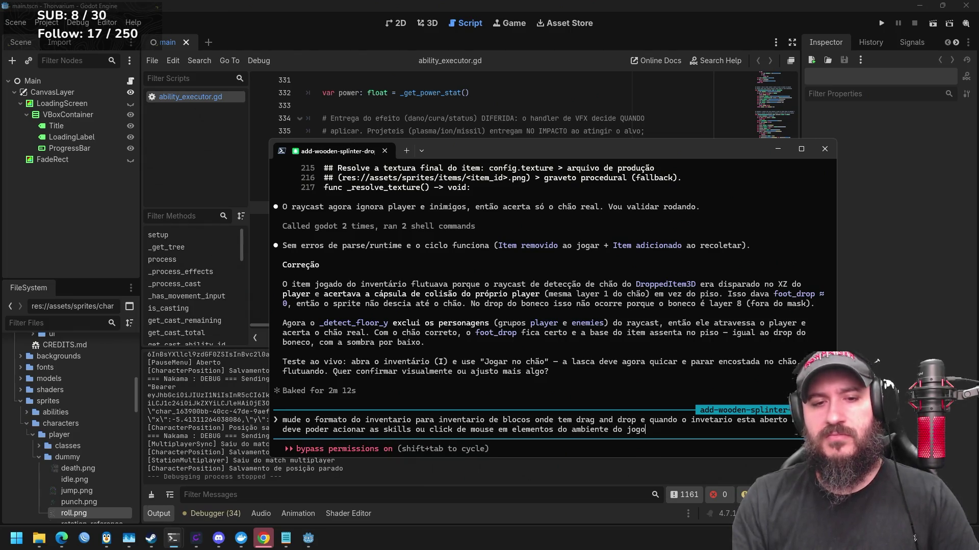
{"action": "key", "text": "Return"}
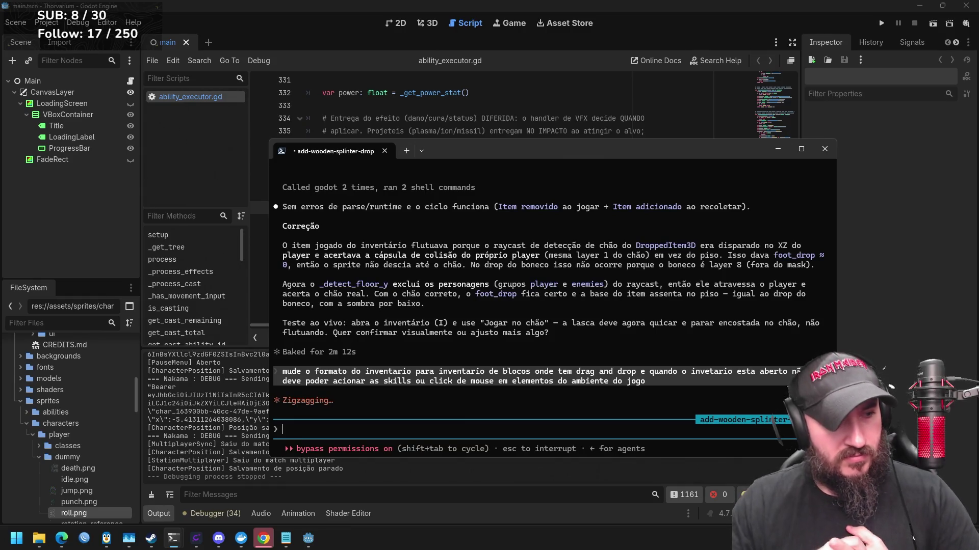
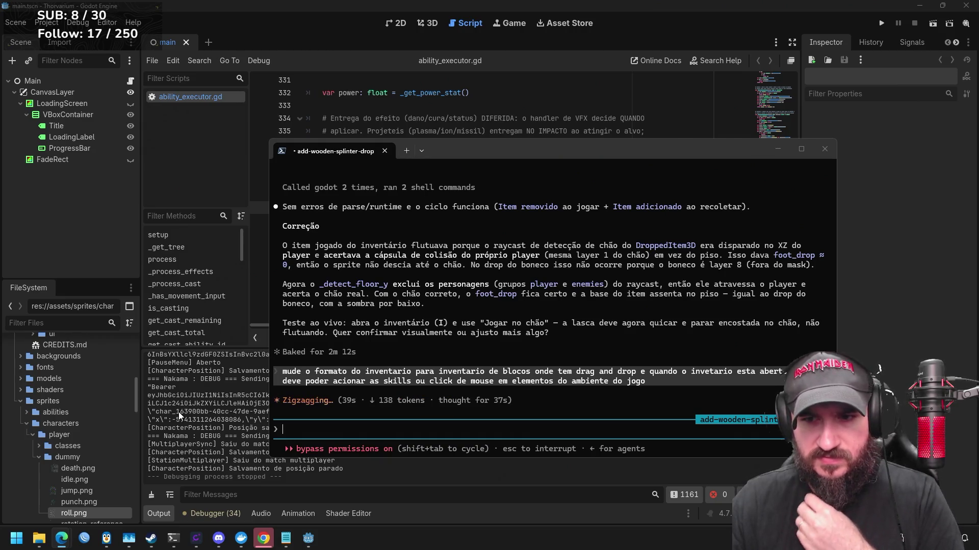
- Switch Claude Code into plan mode, then bring the Godot editor to the front
{"action": "key", "text": "shift+Tab"}
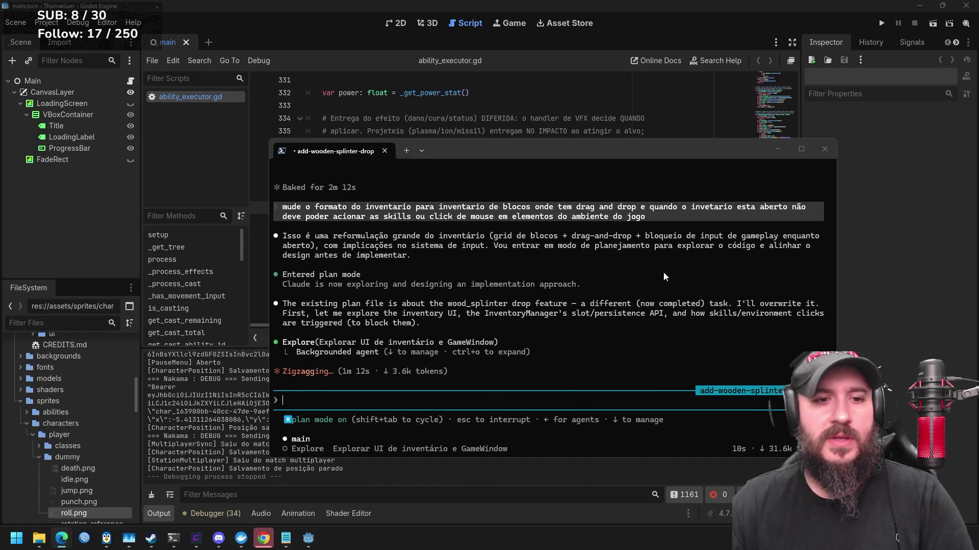
{"action": "left_click", "coordinate": [313, 541]}
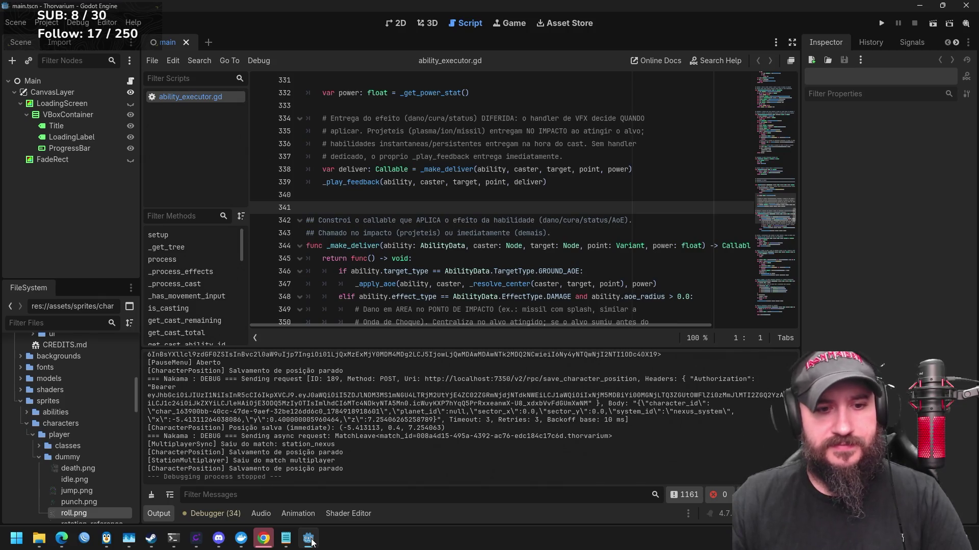
{"action": "mouse_move", "coordinate": [173, 541]}
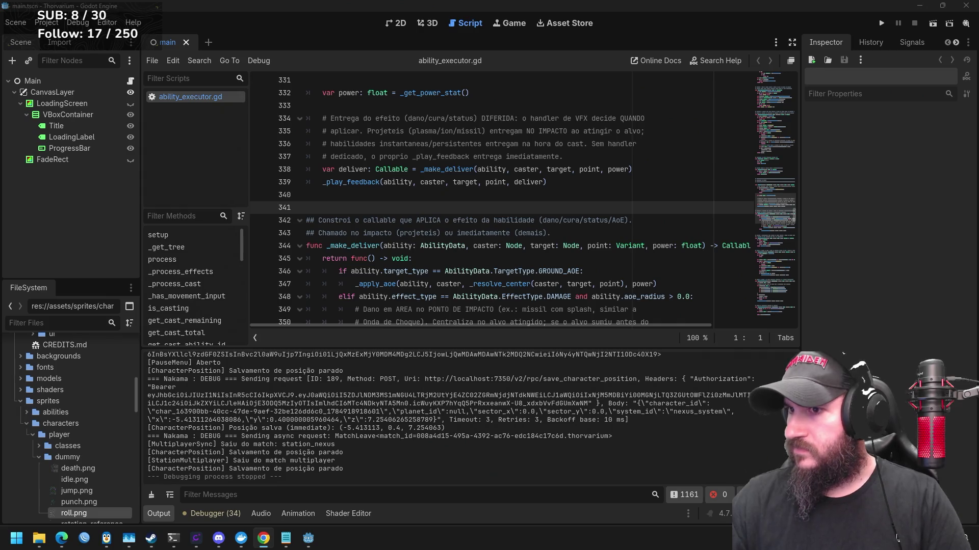
{"action": "key", "text": "super+d"}
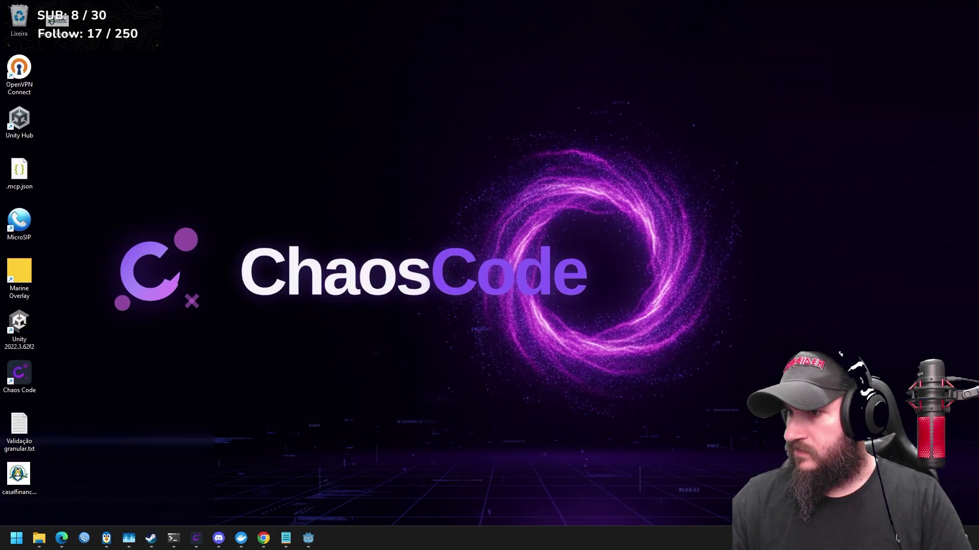
{"action": "key", "text": "super+d"}
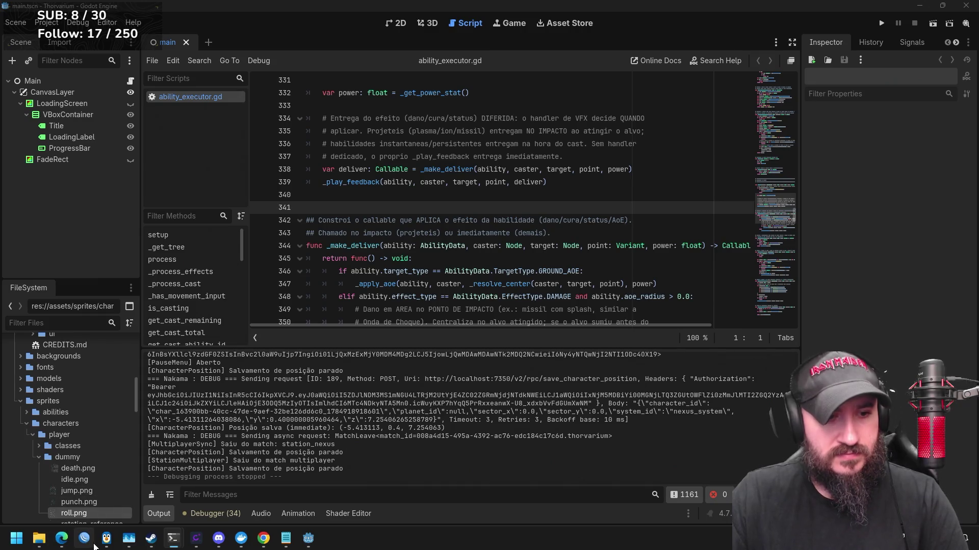
{"action": "mouse_move", "coordinate": [107, 539]}
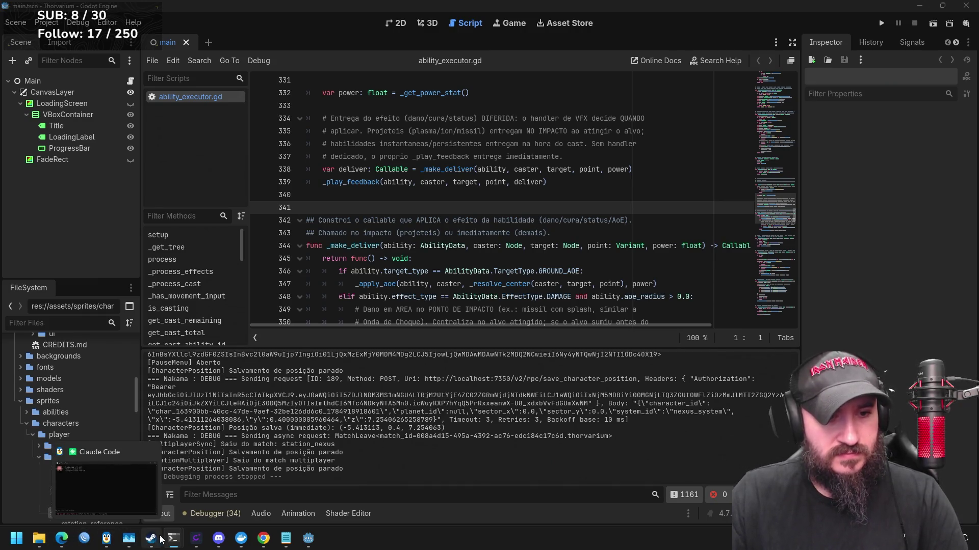
{"action": "mouse_move", "coordinate": [173, 539]}
{"action": "left_click", "coordinate": [145, 503]}
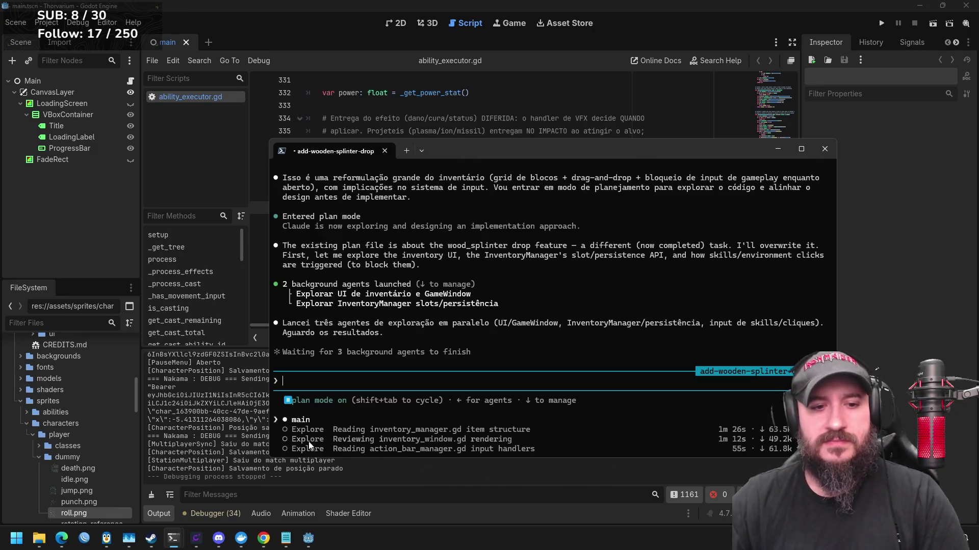
{"action": "left_click", "coordinate": [308, 539]}
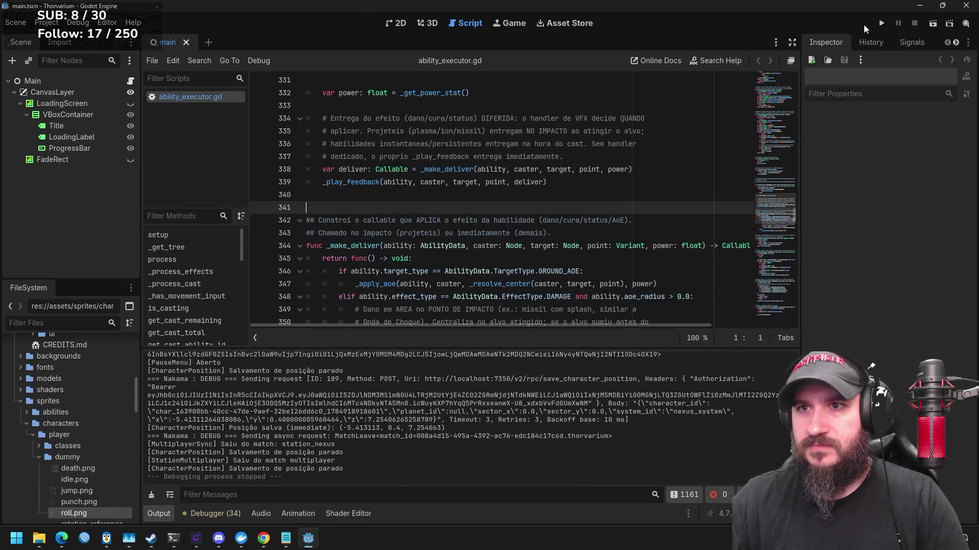
- Run the Thorvarium project, log in with the developer account's e-mail and password, and enter the station
{"action": "left_click", "coordinate": [877, 23]}
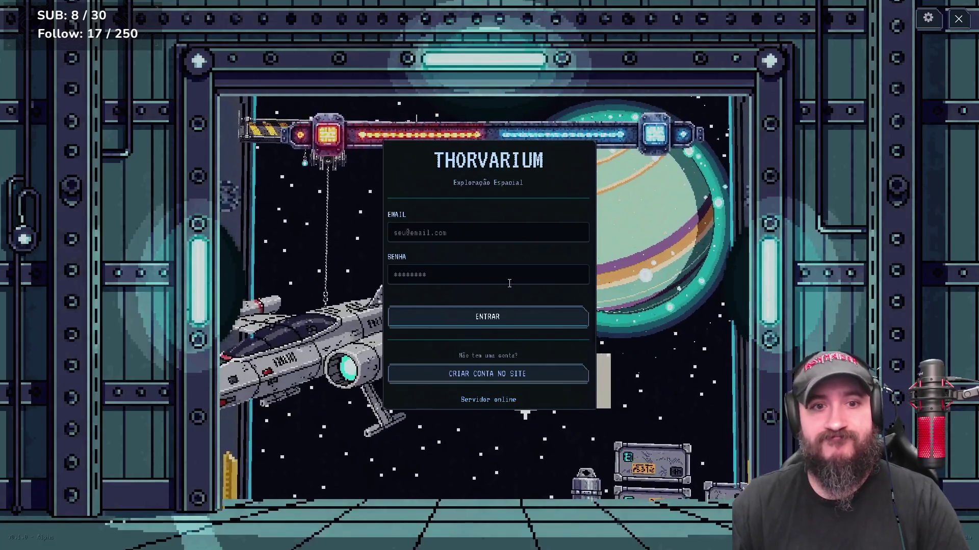
{"action": "left_click", "coordinate": [474, 232]}
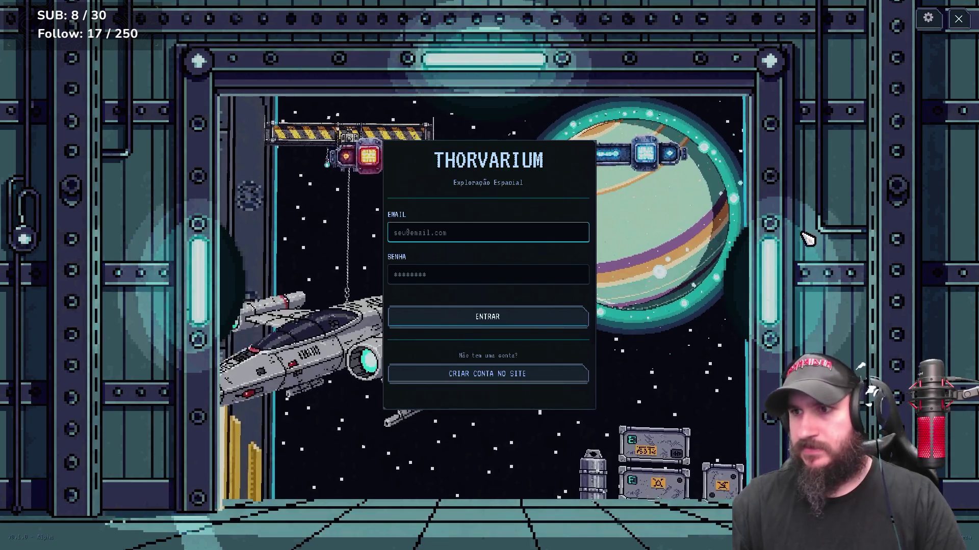
{"action": "key", "text": "ctrl+v"}
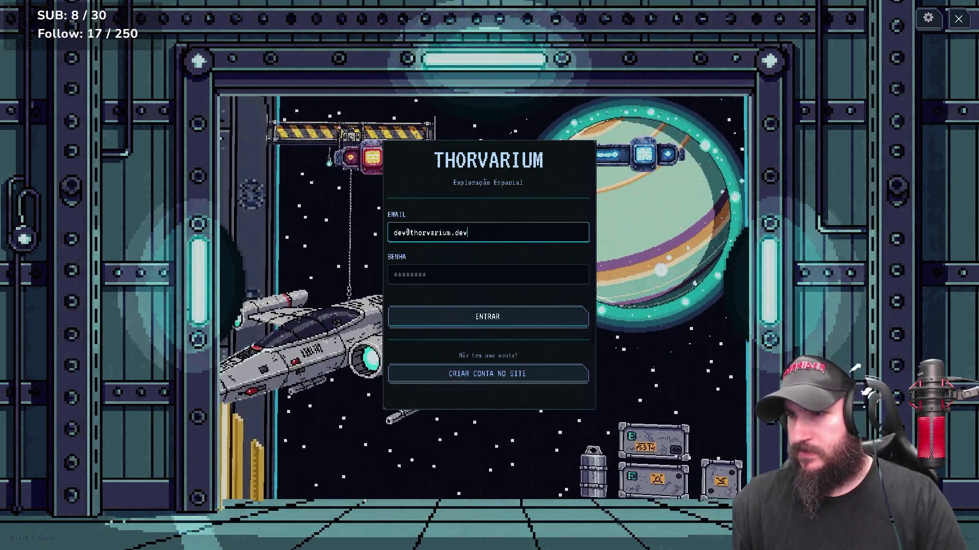
{"action": "left_click", "coordinate": [491, 271]}
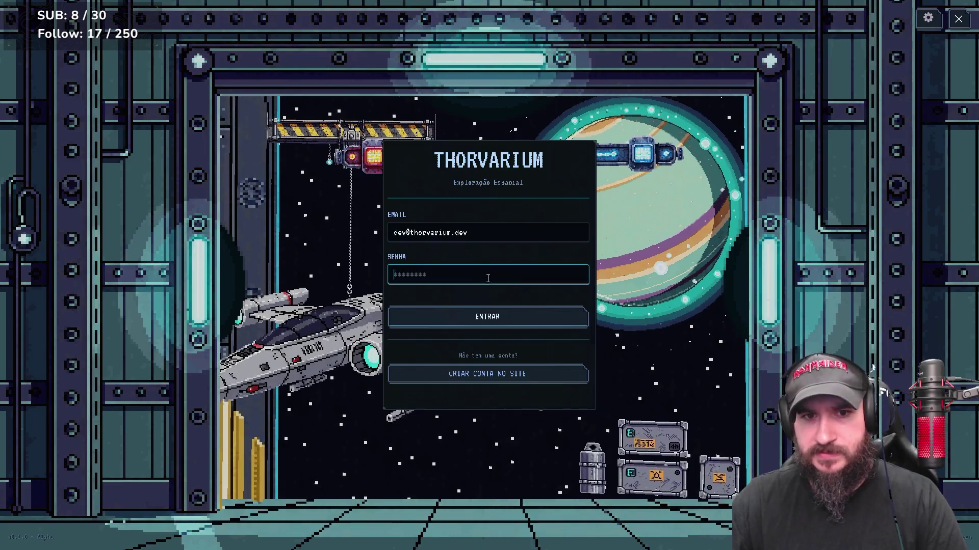
{"action": "left_click", "coordinate": [507, 321]}
{"action": "left_click", "coordinate": [456, 295]}
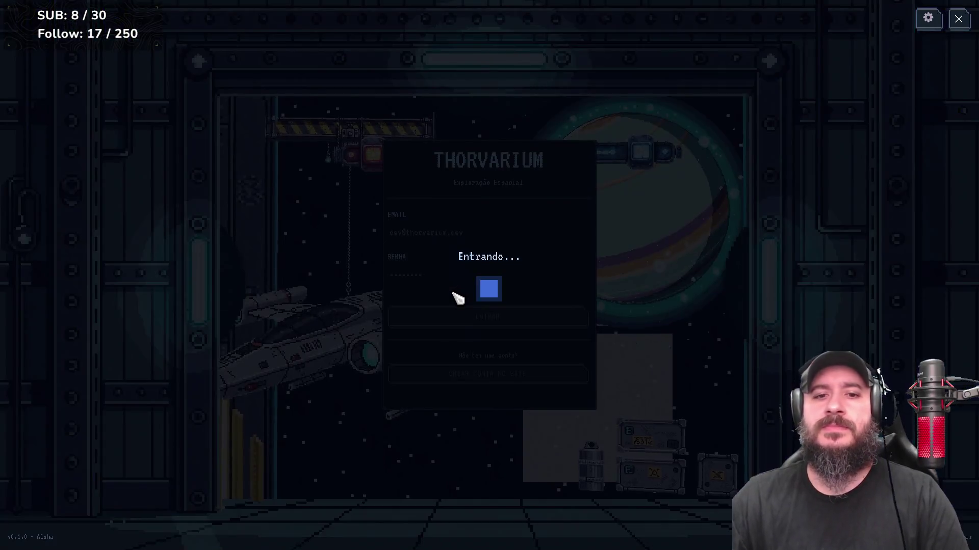
{"action": "left_click", "coordinate": [795, 463]}
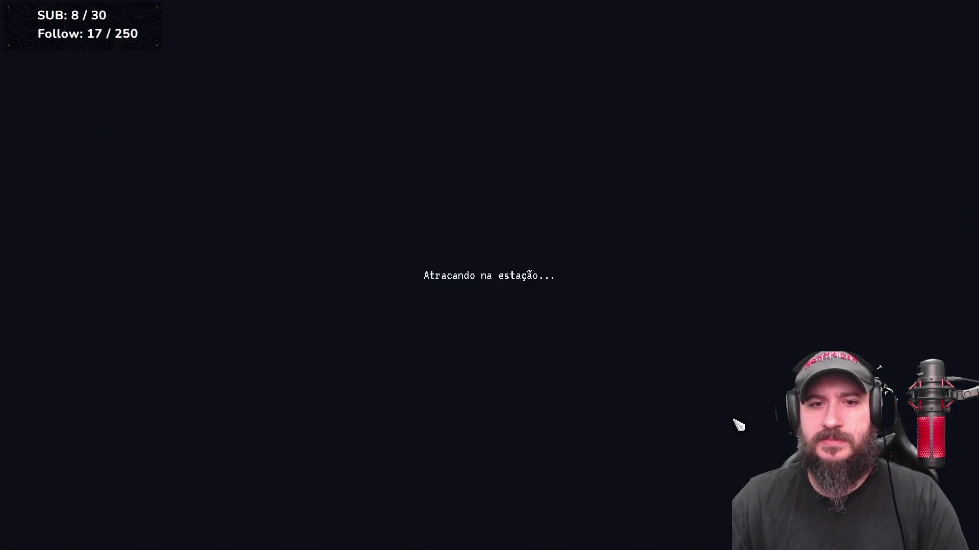
- Walk onto the blue platform and drop four wood splinters from the inventory
{"action": "key", "text": "w"}
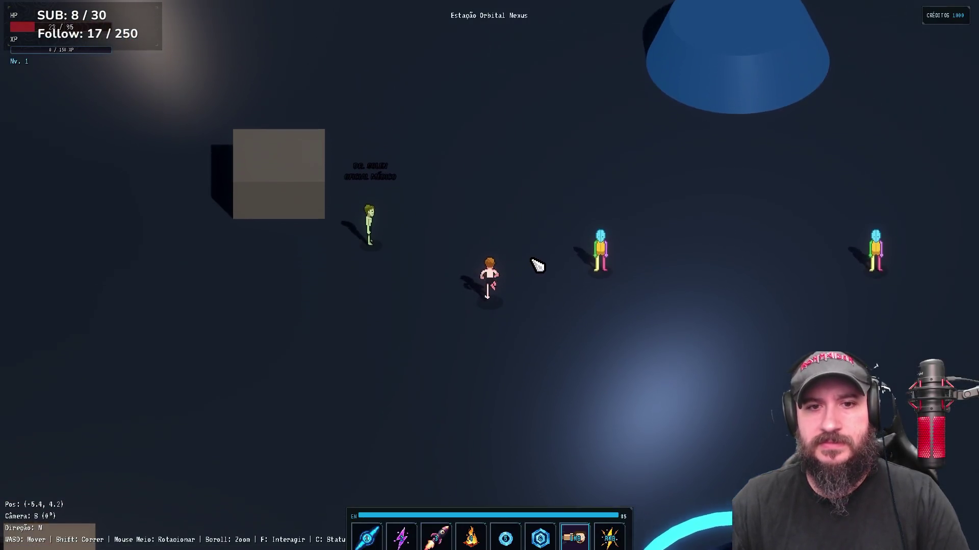
{"action": "key", "text": "w"}
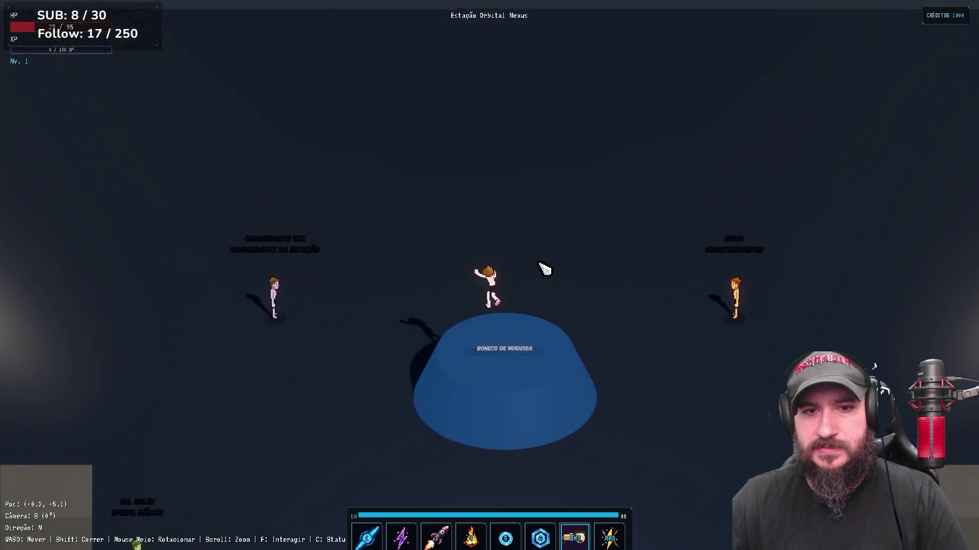
{"action": "key", "text": "i"}
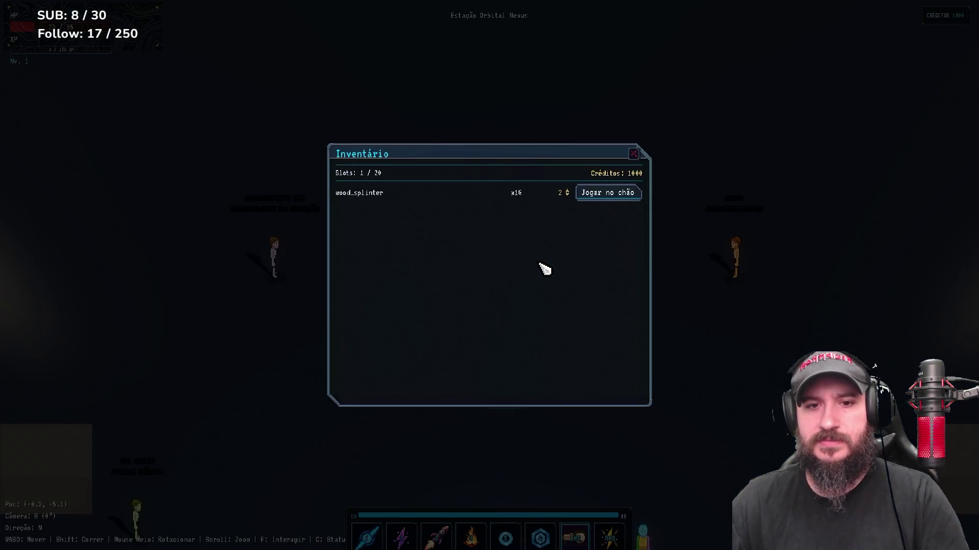
{"action": "left_click", "coordinate": [615, 197]}
{"action": "left_click", "coordinate": [614, 197]}
{"action": "left_click", "coordinate": [615, 198]}
{"action": "left_click", "coordinate": [615, 198]}
{"action": "left_click", "coordinate": [615, 198]}
{"action": "left_click", "coordinate": [615, 198]}
{"action": "key", "text": "i"}
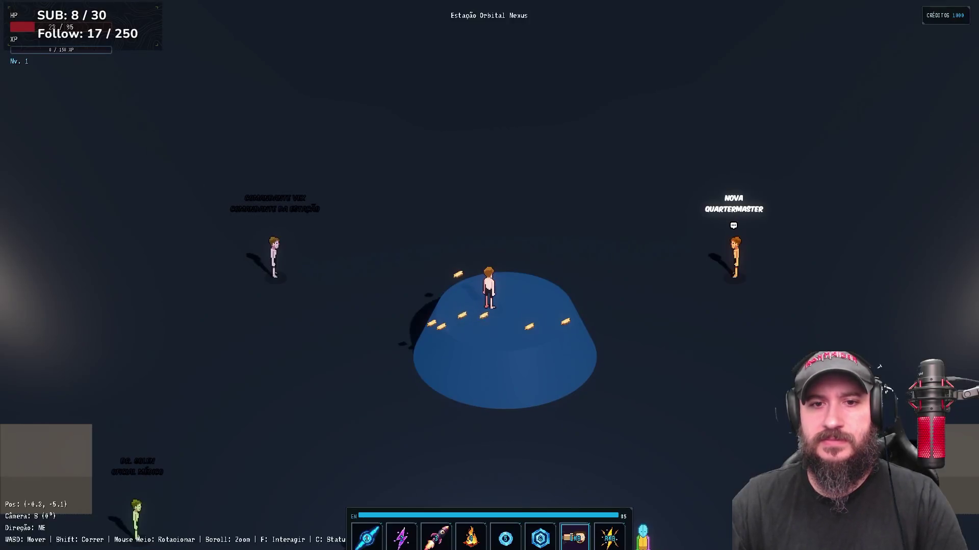
- Step off the platform and drop more wood splinters onto the ground
{"action": "left_click_drag", "start_coordinate": [647, 303], "coordinate": [288, 269]}
{"action": "key", "text": "a"}
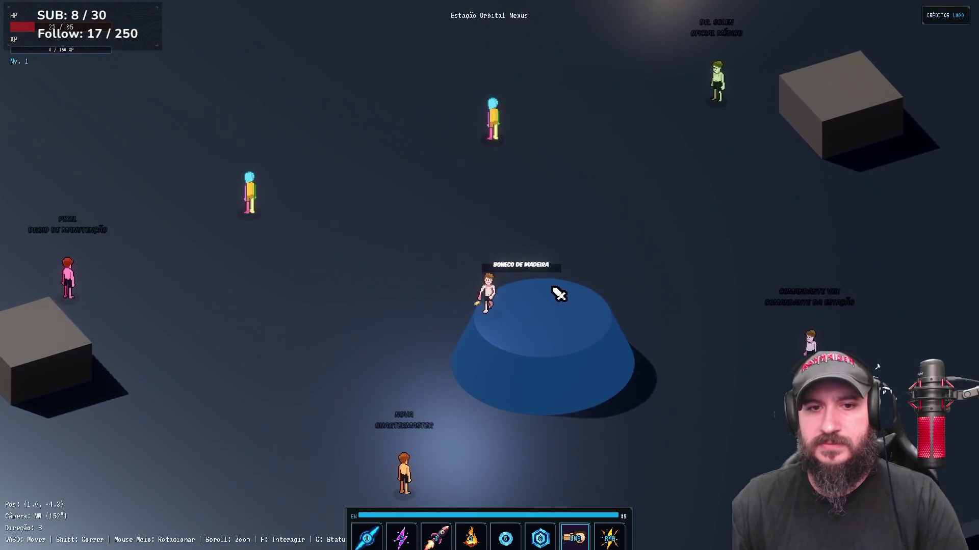
{"action": "key", "text": "k"}
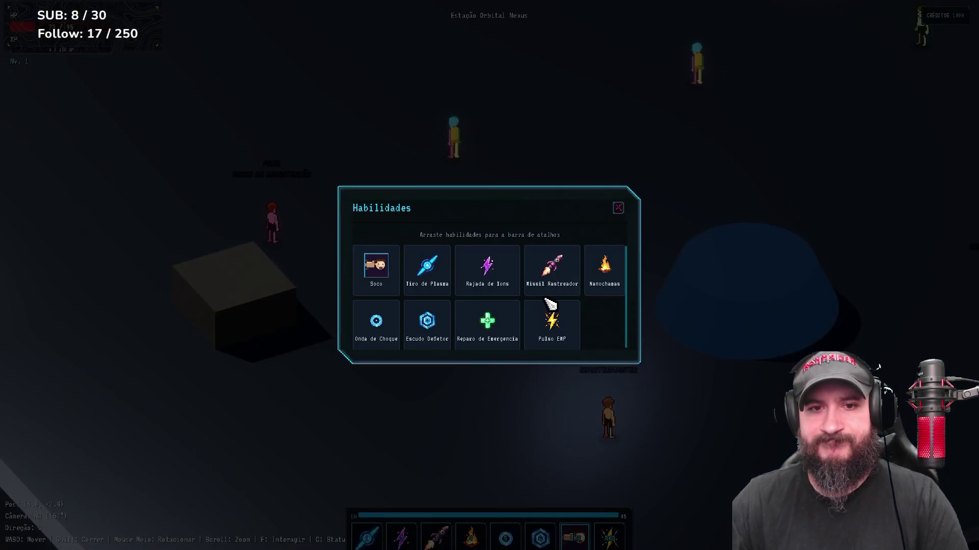
{"action": "key", "text": "k"}
{"action": "key", "text": "i"}
{"action": "left_click", "coordinate": [620, 199]}
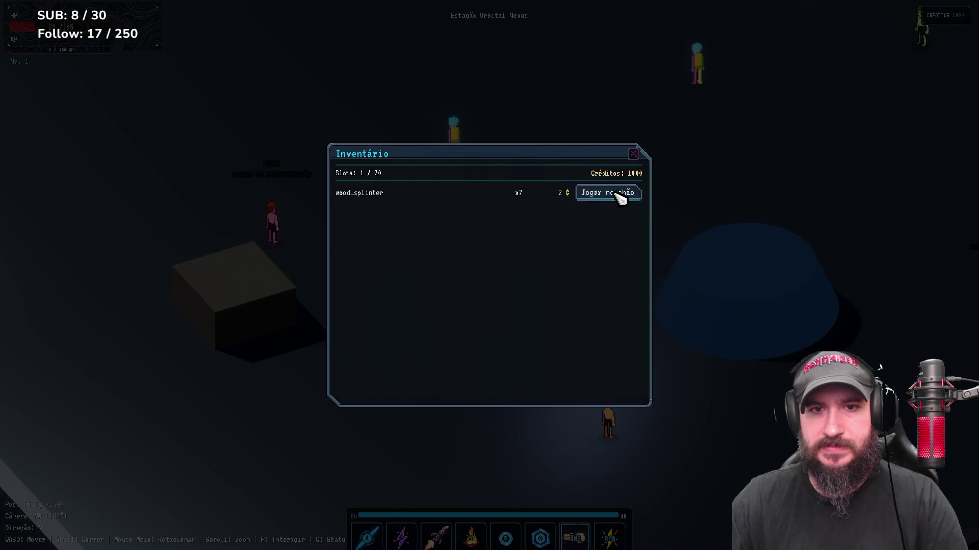
{"action": "key", "text": "i"}
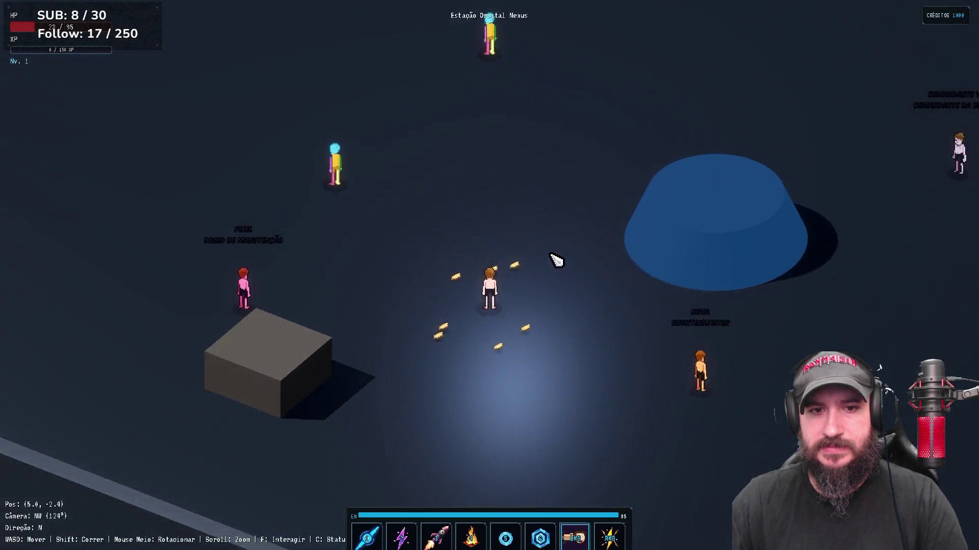
- Walk back and forth over the dropped splinters to pick them back up
{"action": "mouse_move", "coordinate": [556, 260]}
{"action": "left_mouse_down"}
{"action": "mouse_move", "coordinate": [376, 246]}
{"action": "mouse_move", "coordinate": [631, 263]}
{"action": "left_mouse_up"}
{"action": "key", "text": "d"}
{"action": "key", "text": "a"}
{"action": "key", "text": "d"}
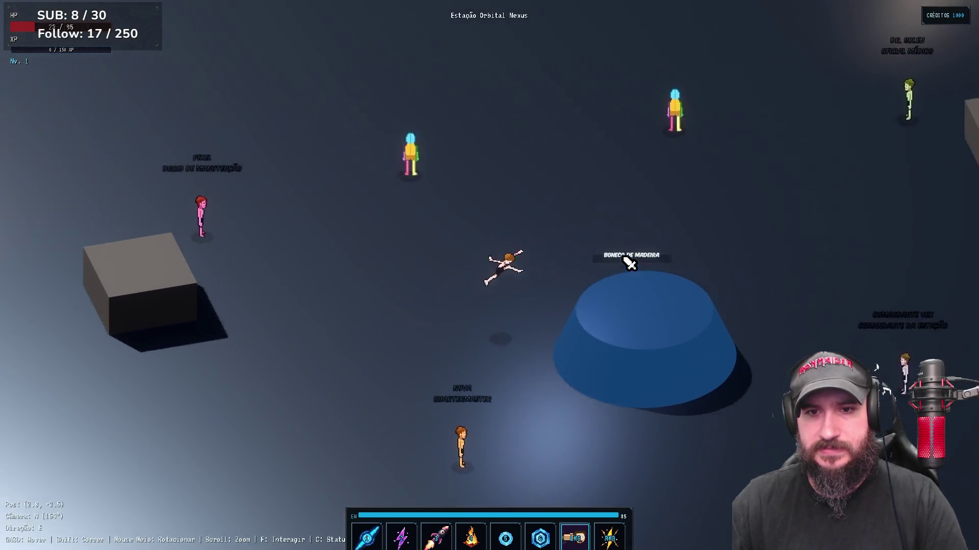
{"action": "key", "text": "s"}
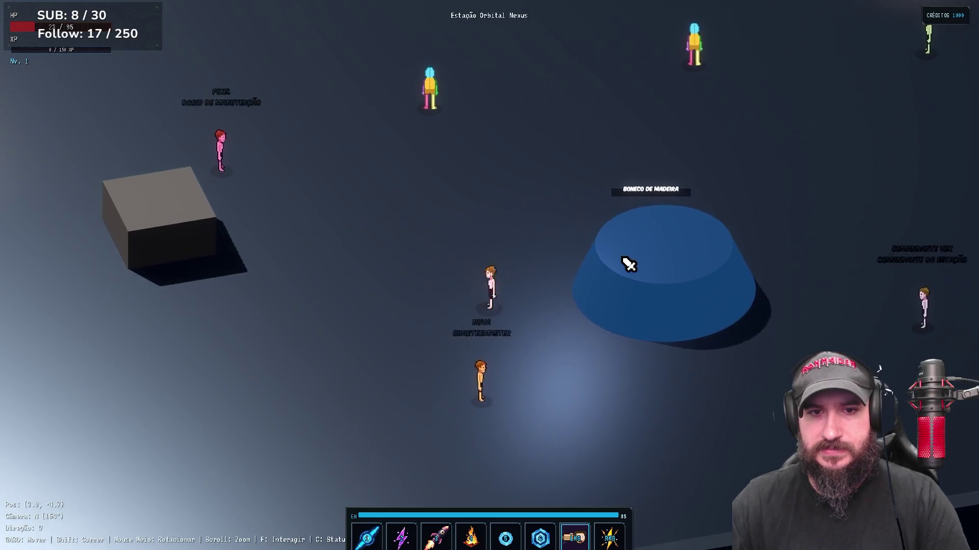
{"action": "key", "text": "a"}
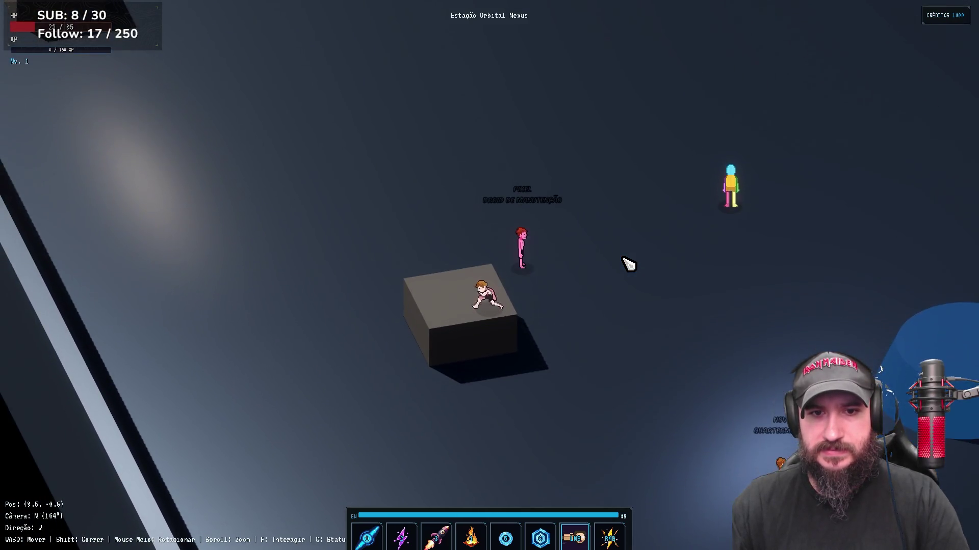
- Drop four more wood splinters from the inventory, leaving wood_splinter x7
{"action": "key", "text": "i"}
{"action": "left_click", "coordinate": [609, 194]}
{"action": "left_click", "coordinate": [609, 194]}
{"action": "left_click", "coordinate": [609, 194]}
{"action": "left_click", "coordinate": [610, 195]}
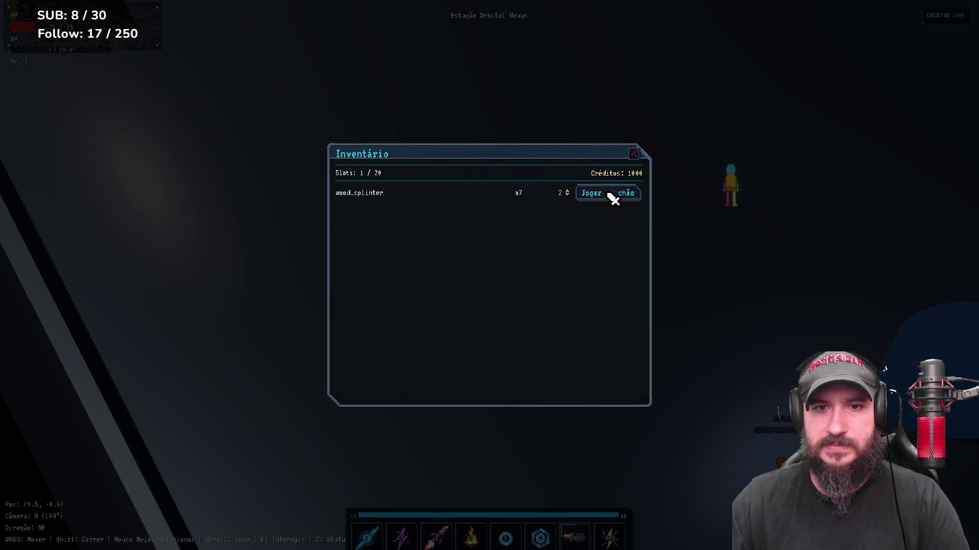
- Walk to a new spot and drop two wood splinters on the floor
{"action": "key", "text": "i"}
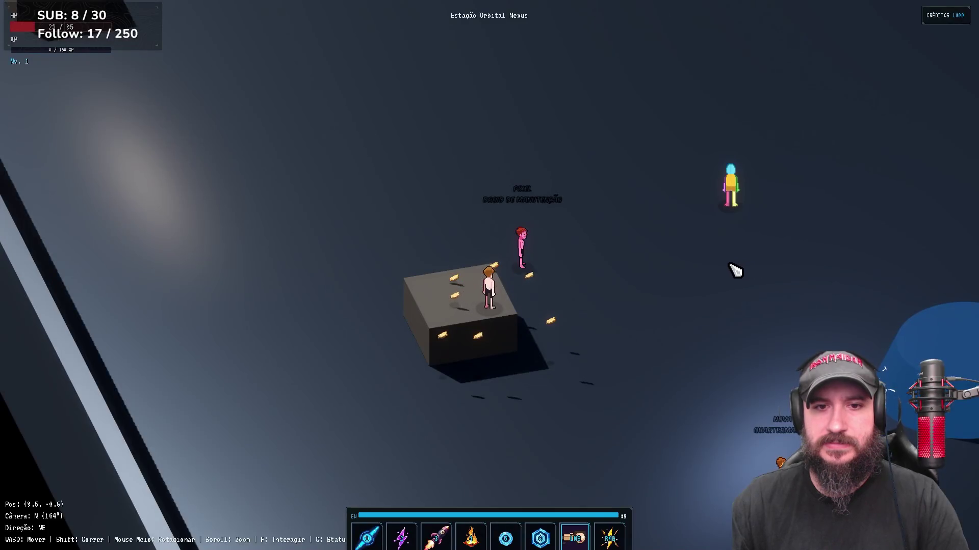
{"action": "mouse_move", "coordinate": [686, 306]}
{"action": "left_mouse_down"}
{"action": "mouse_move", "coordinate": [498, 292]}
{"action": "mouse_move", "coordinate": [664, 289]}
{"action": "mouse_move", "coordinate": [919, 327]}
{"action": "mouse_move", "coordinate": [623, 293]}
{"action": "mouse_move", "coordinate": [682, 294]}
{"action": "left_mouse_up"}
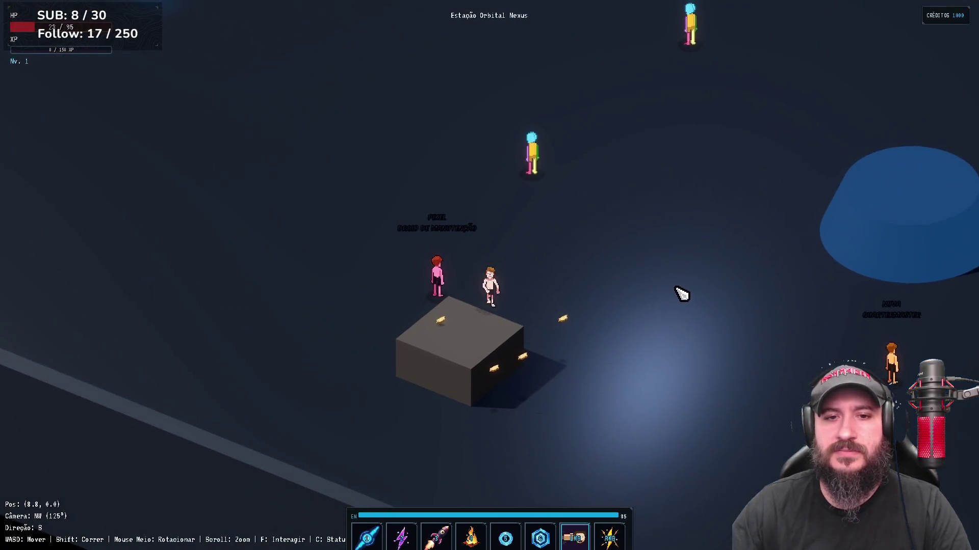
{"action": "key", "text": "s"}
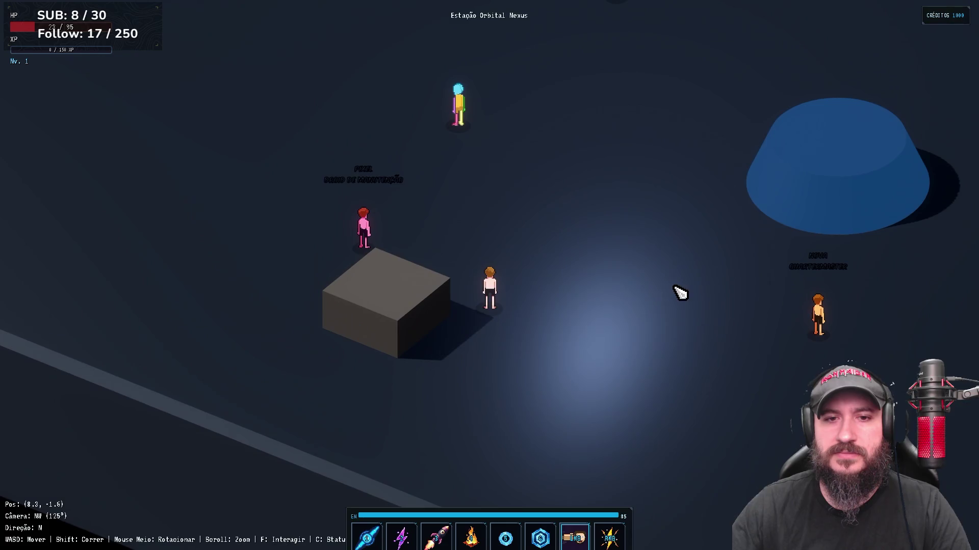
{"action": "key", "text": "d"}
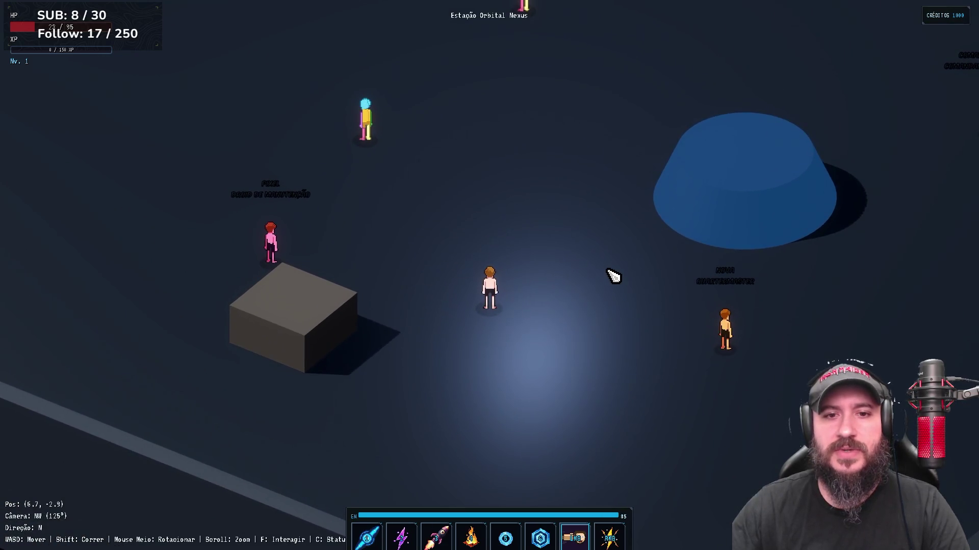
{"action": "key", "text": "i"}
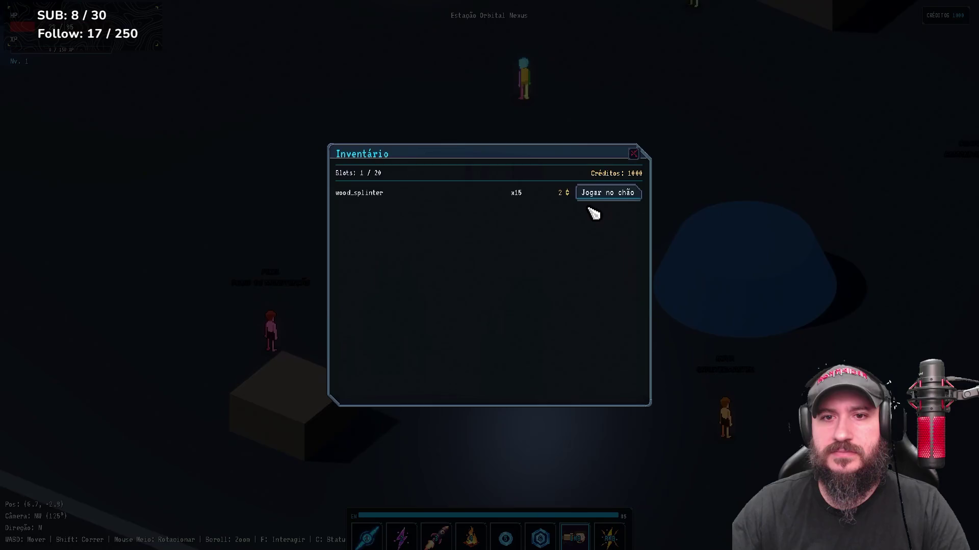
{"action": "left_click", "coordinate": [604, 200]}
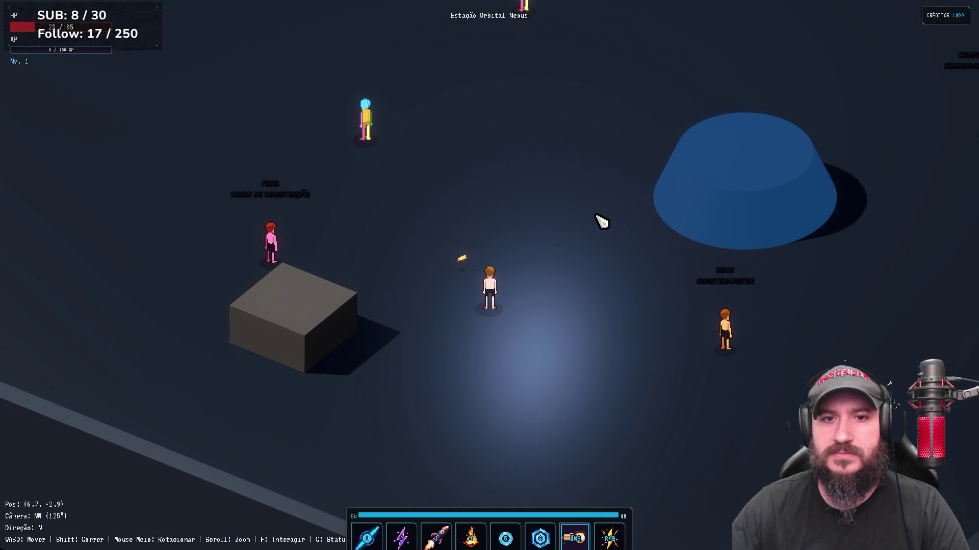
{"action": "key", "text": "i"}
{"action": "left_click", "coordinate": [609, 196]}
- Move around the station, then quit the game from the pause menu
{"action": "mouse_move", "coordinate": [570, 266]}
{"action": "left_mouse_down"}
{"action": "mouse_move", "coordinate": [557, 251]}
{"action": "mouse_move", "coordinate": [680, 258]}
{"action": "mouse_move", "coordinate": [686, 236]}
{"action": "mouse_move", "coordinate": [721, 231]}
{"action": "mouse_move", "coordinate": [707, 228]}
{"action": "left_mouse_up"}
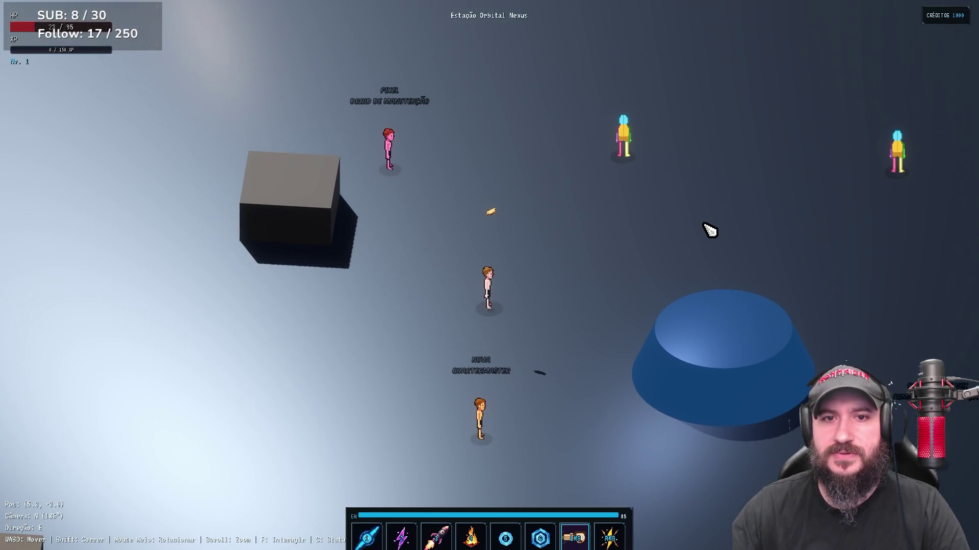
{"action": "key", "text": "space"}
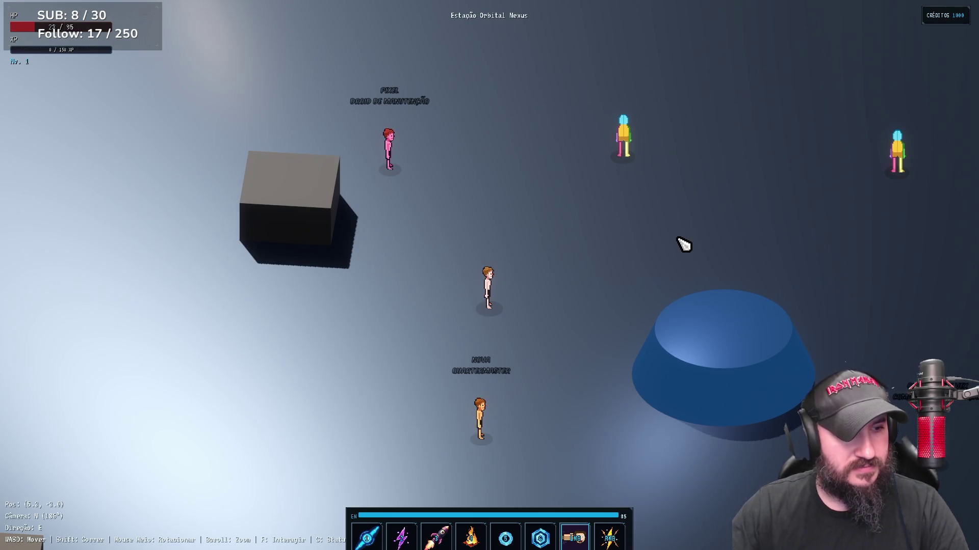
{"action": "key", "text": "w"}
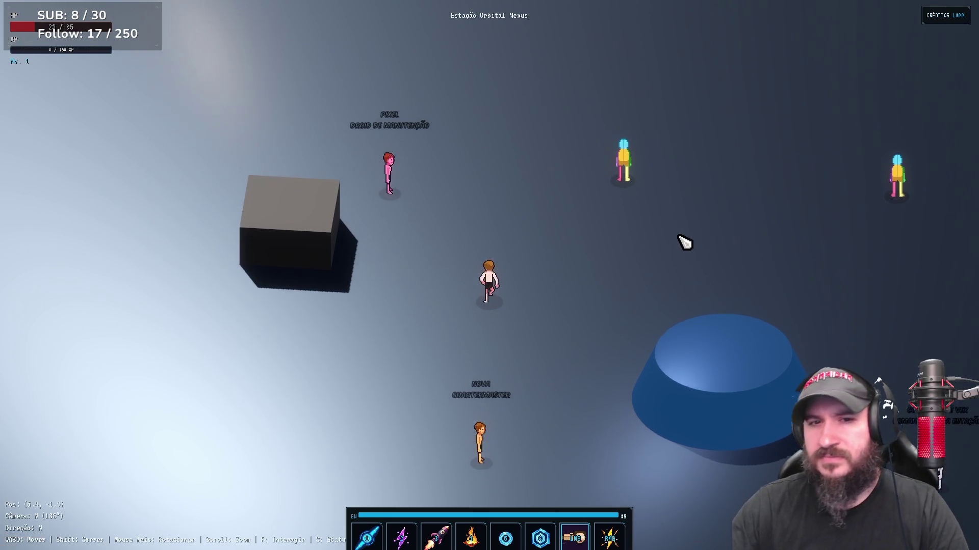
{"action": "key", "text": "a"}
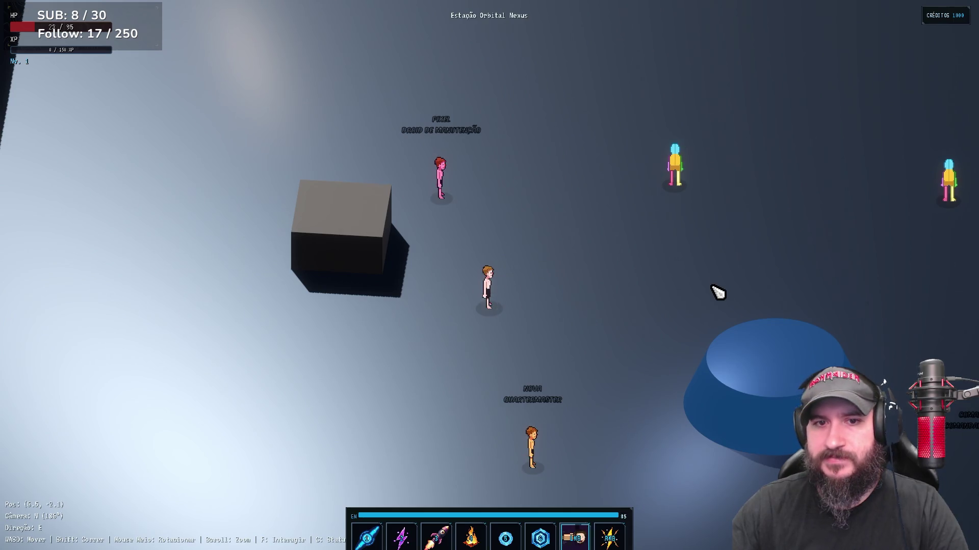
{"action": "key", "text": "Escape"}
{"action": "left_click", "coordinate": [528, 349]}
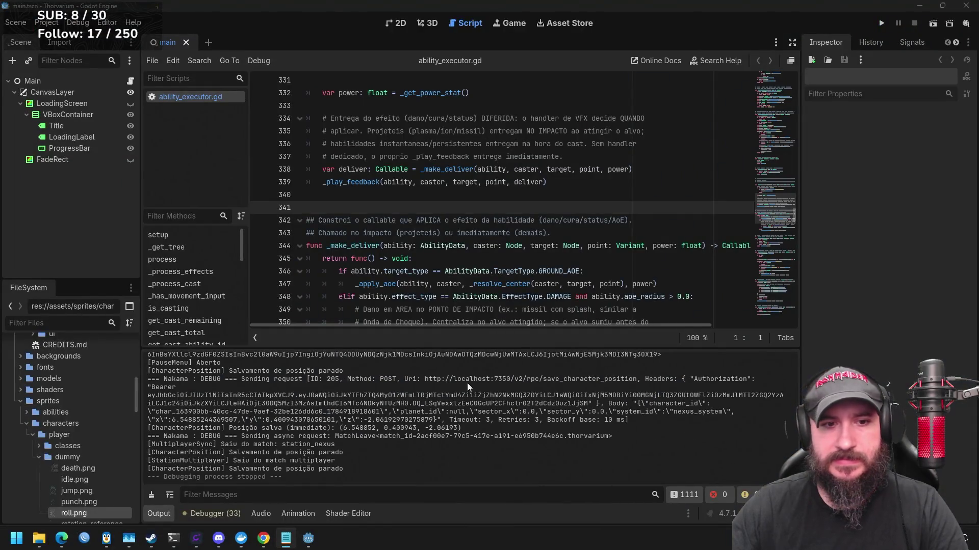
- Bring the add-wooden-splinter-drop Claude Code session forward from the taskbar Terminal thumbnails
{"action": "mouse_move", "coordinate": [173, 536]}
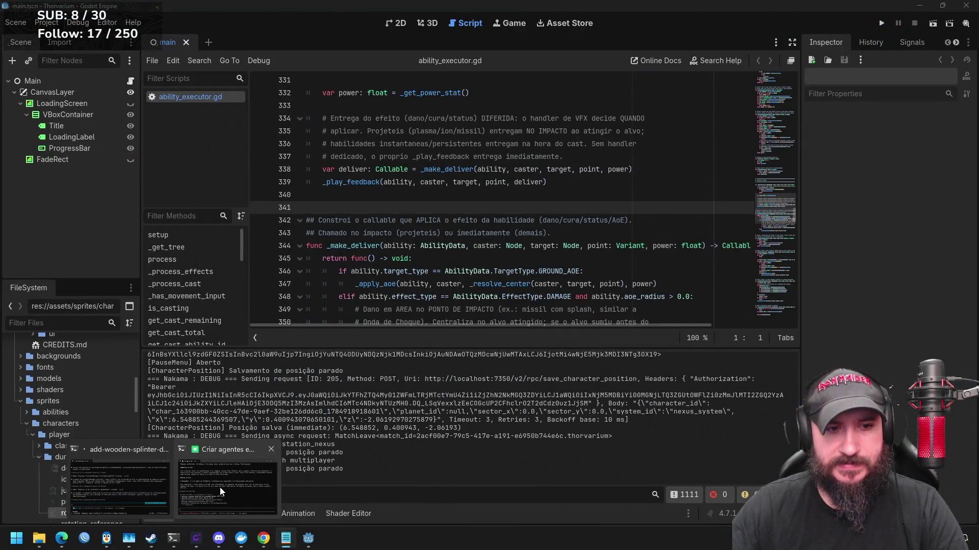
{"action": "mouse_move", "coordinate": [219, 487]}
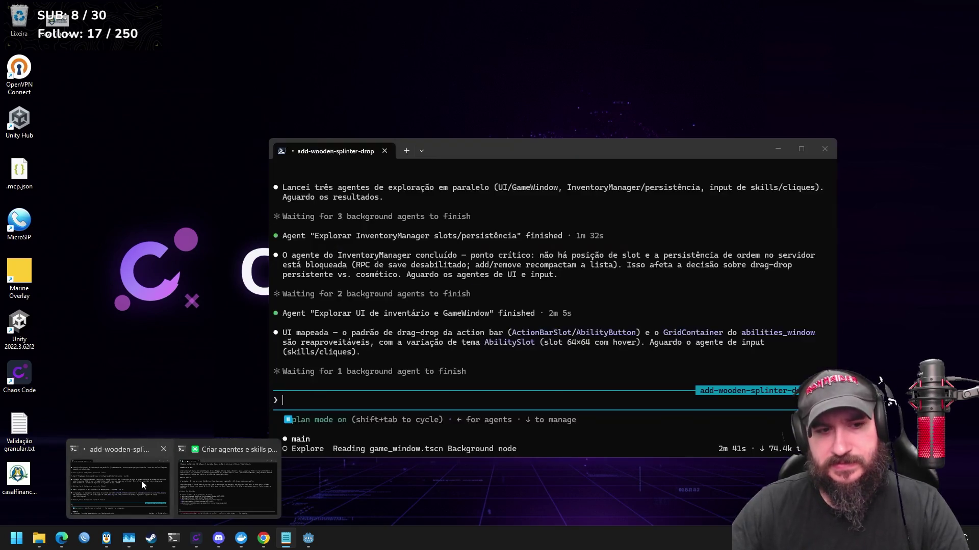
{"action": "left_click", "coordinate": [134, 480]}
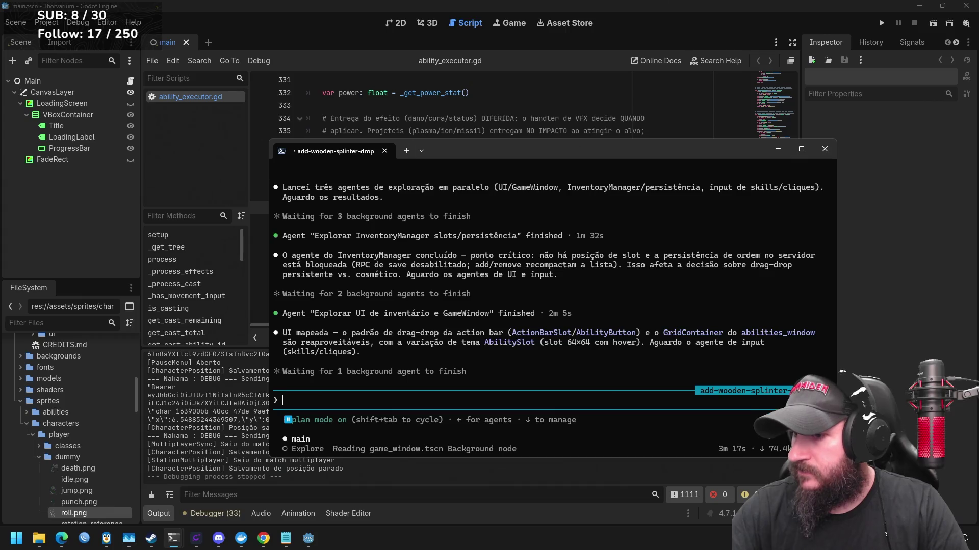
{"action": "key", "text": "alt+Tab"}
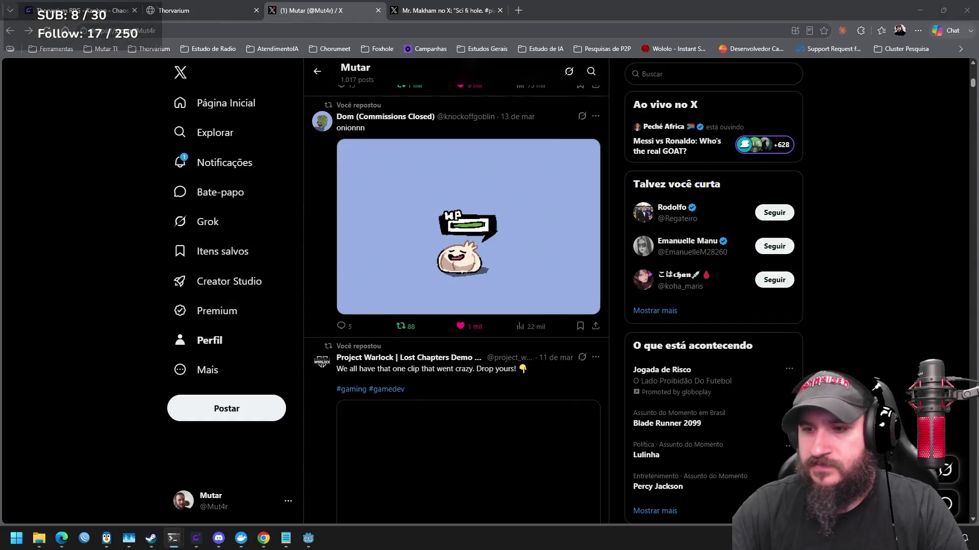
{"action": "key", "text": "alt+Tab"}
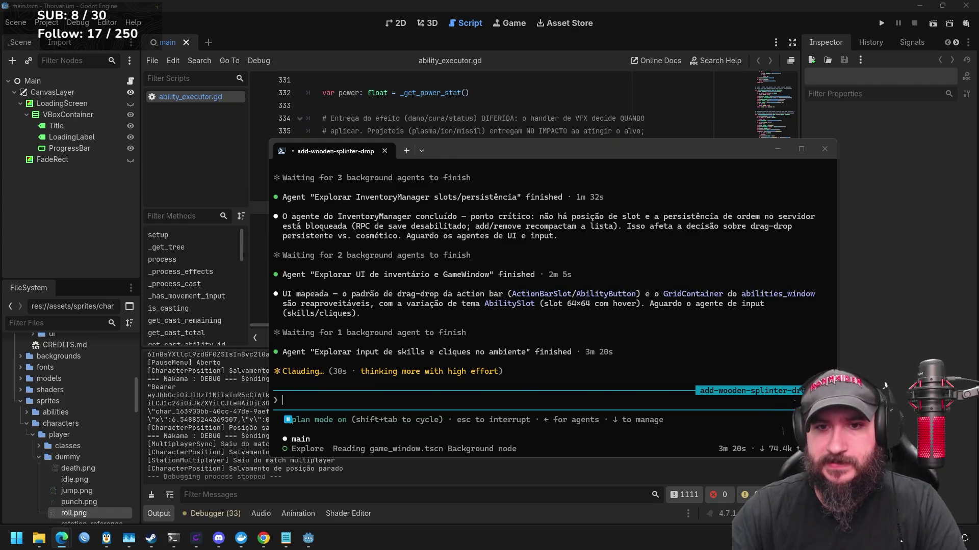
{"action": "key", "text": "super"}
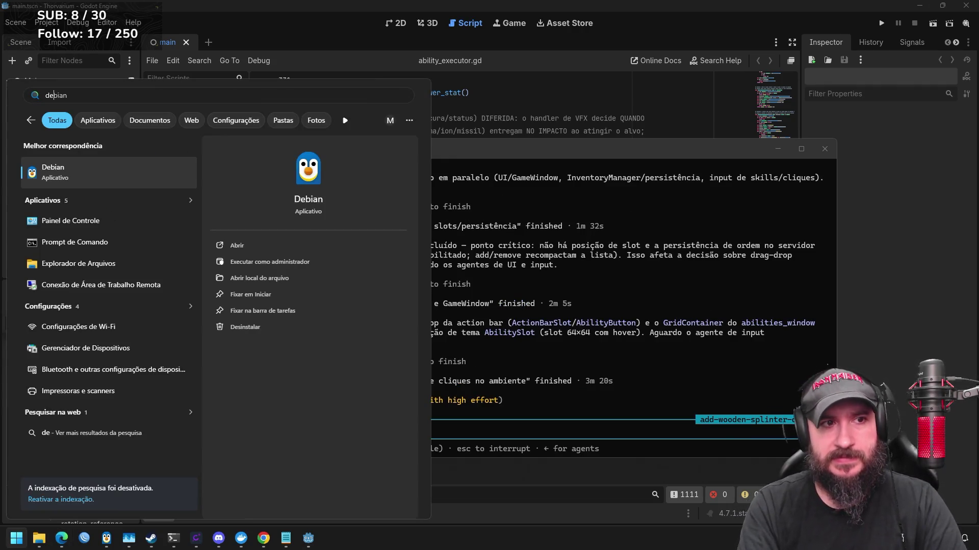
{"action": "key", "text": "Return"}
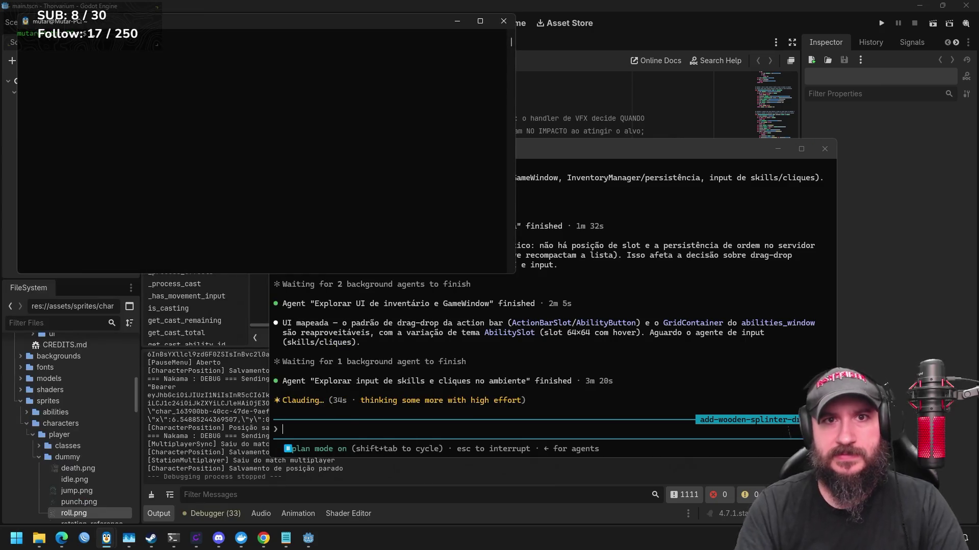
{"action": "left_click_drag", "start_coordinate": [403, 26], "coordinate": [911, 122]}
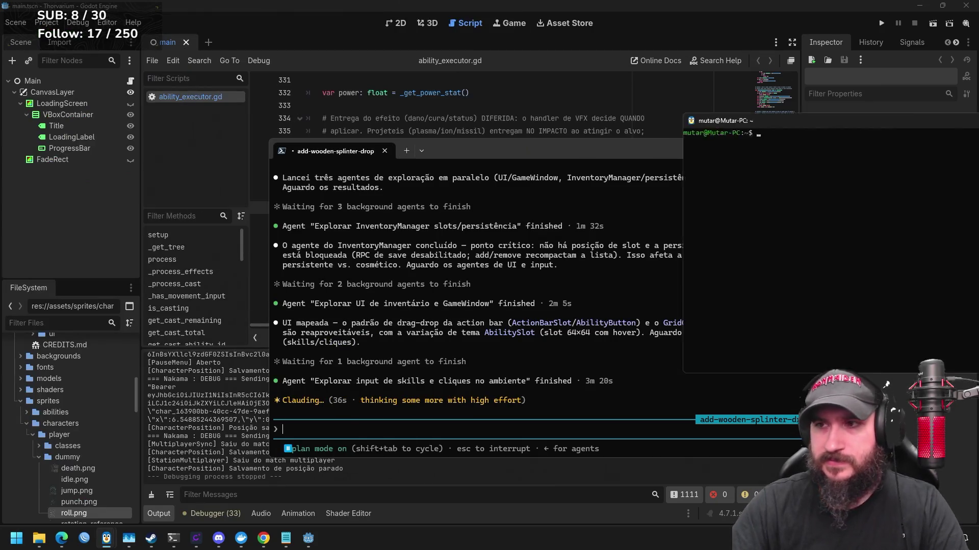
{"action": "key", "text": "super+Down"}
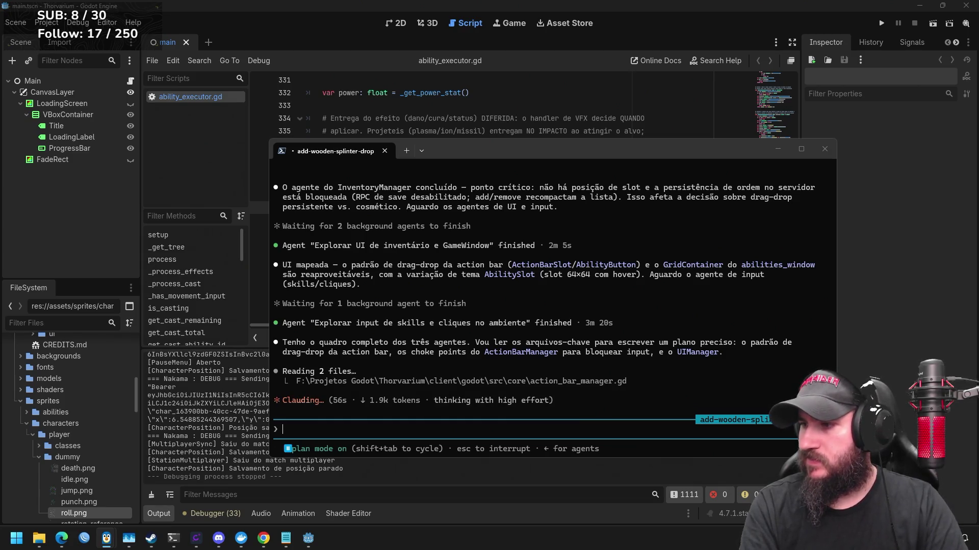
{"action": "key", "text": "alt+Tab"}
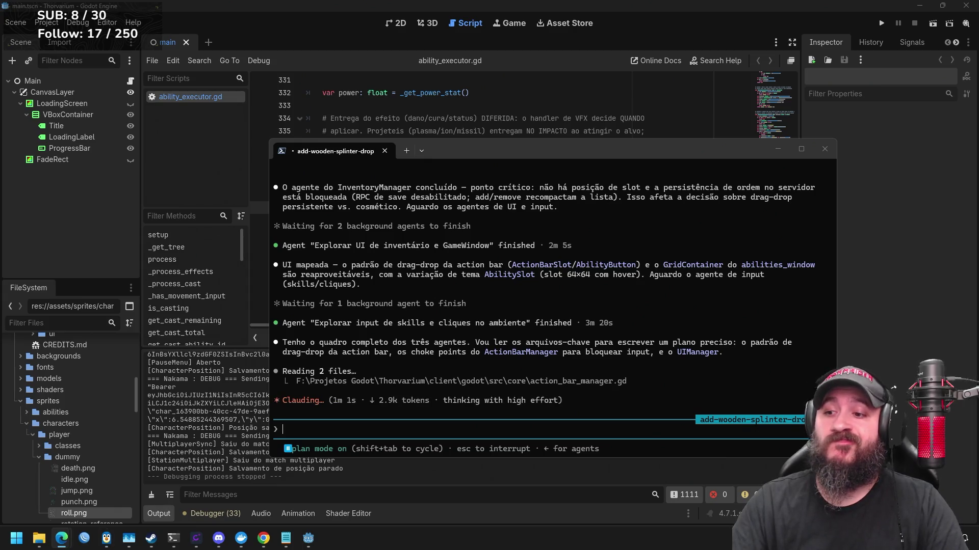
- Return to the Claude Code session showing the grid-position persistence question
{"action": "key", "text": "super+d"}
{"action": "key", "text": "super+d"}
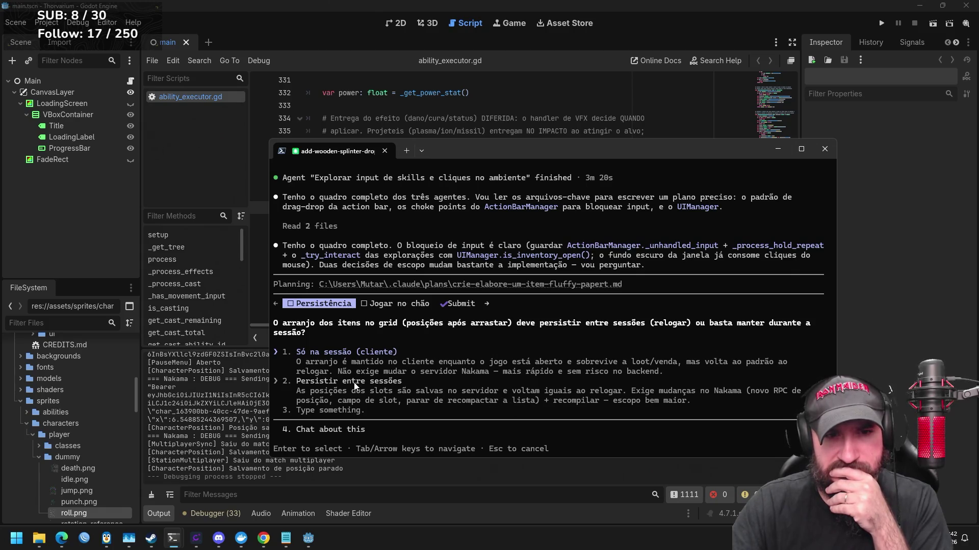
- Answer 'Persistir entre sessões' for grid positions and dragging out of the grid for dropping items
{"action": "key", "text": "Return"}
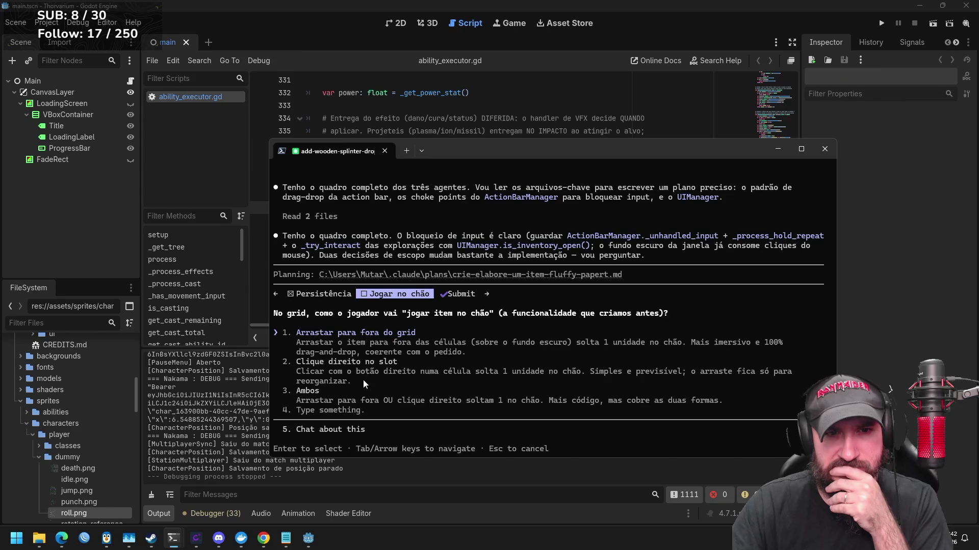
{"action": "key", "text": "Left"}
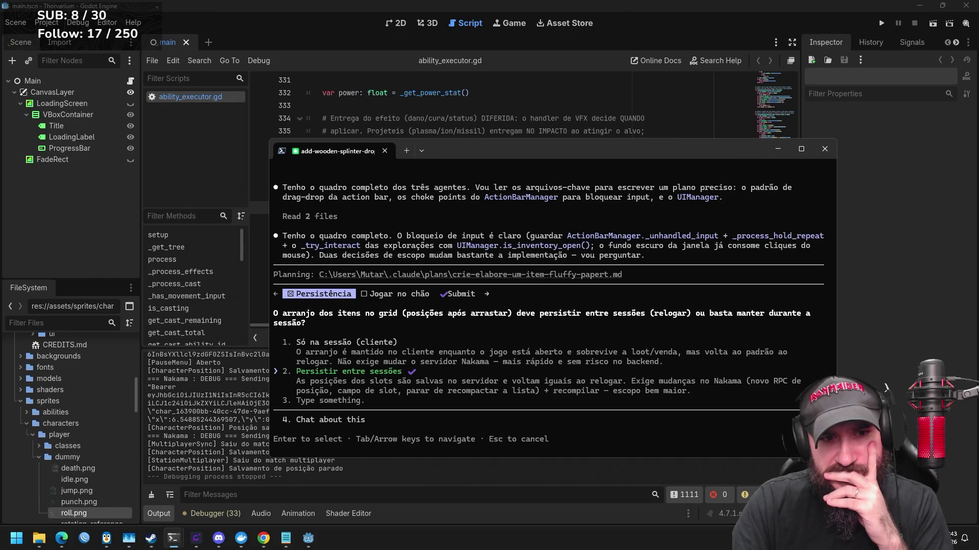
{"action": "key", "text": "Return"}
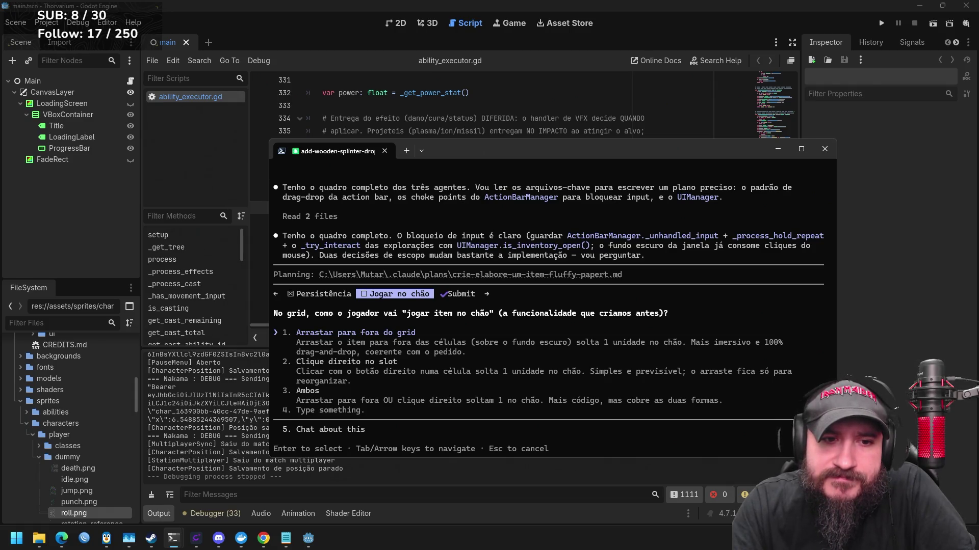
{"action": "key", "text": "Return"}
{"action": "key", "text": "Return"}
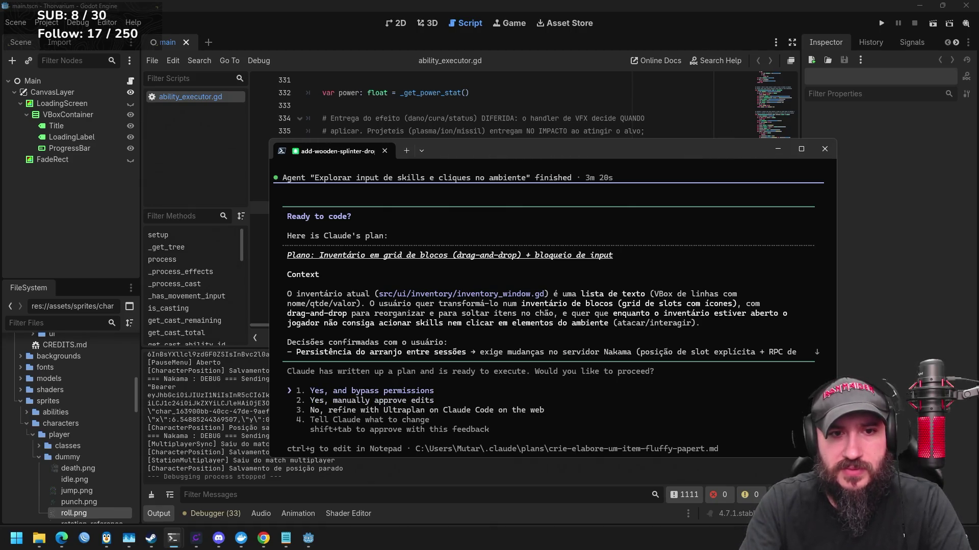
- Approve the block-grid inventory plan with 'Yes, and bypass permissions'
{"action": "key", "text": "Return"}
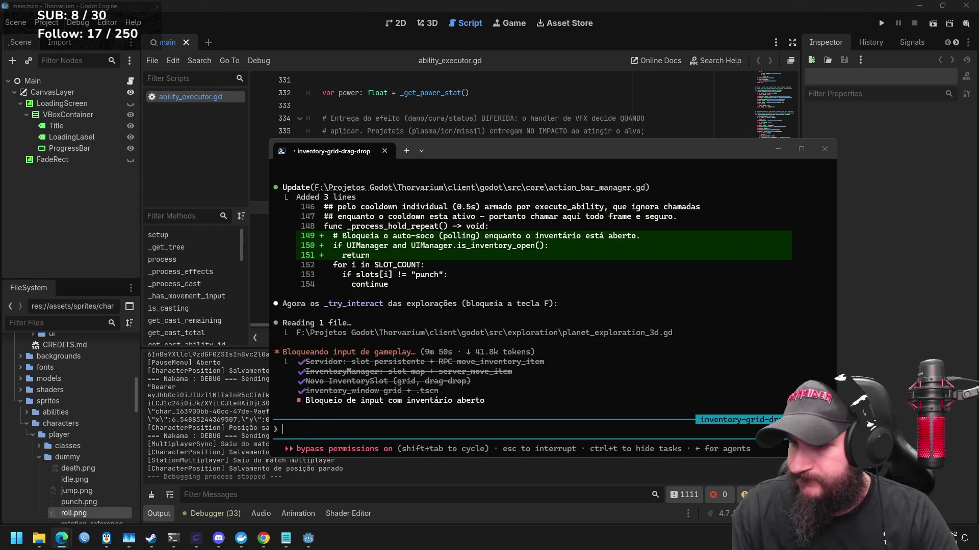
- Minimise Godot and the terminal to show the Windows desktop
{"action": "key", "text": "super+d"}
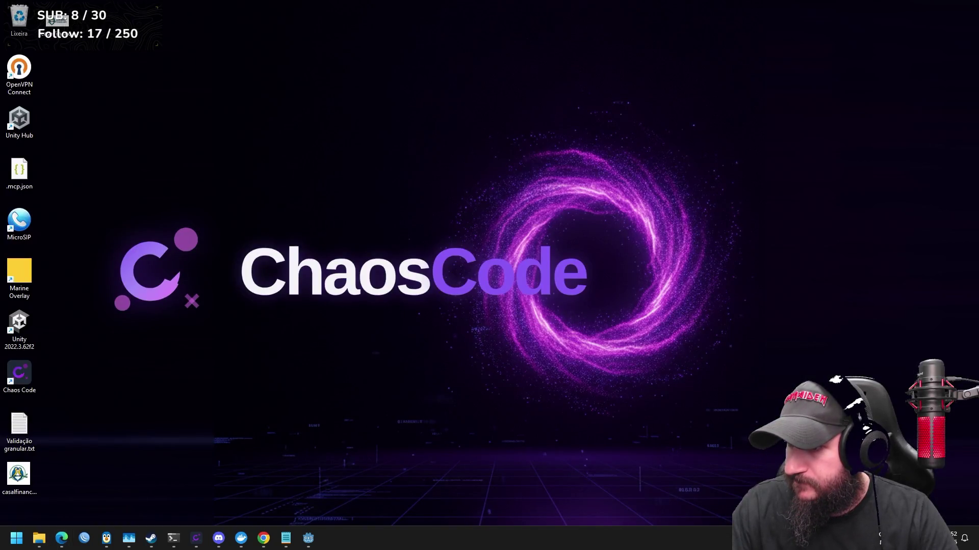
{"action": "key", "text": "super+d"}
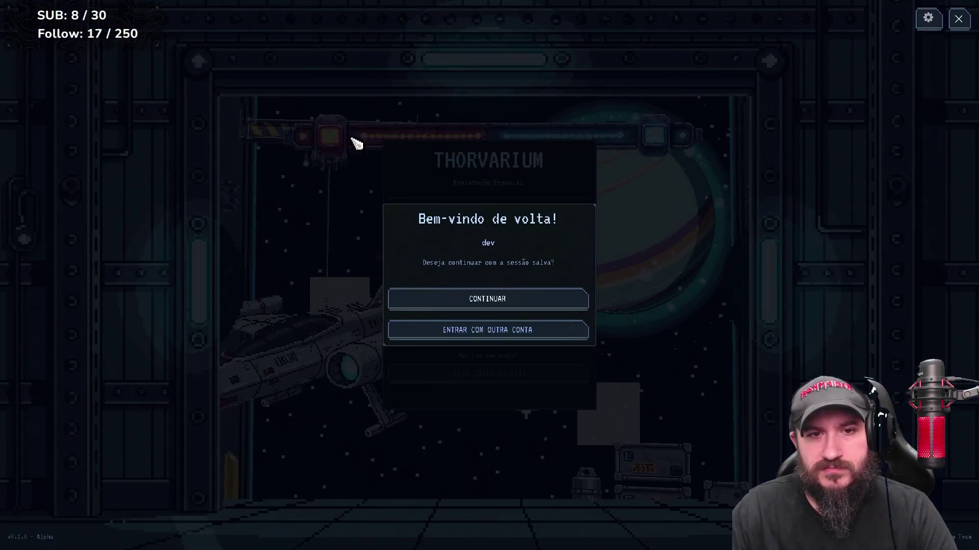
- Continue the saved session from the 'Bem-vindo de volta!' dialog
{"action": "left_click", "coordinate": [502, 305]}
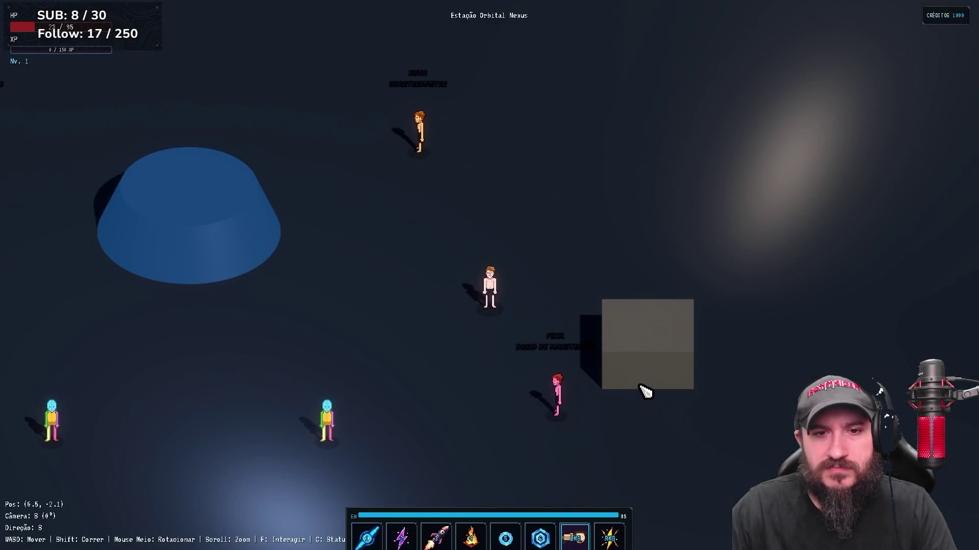
- Rotate the camera, walk across the station, and drag the first-slot inventory item out to drop it
{"action": "mouse_move", "coordinate": [634, 277]}
{"action": "left_mouse_down"}
{"action": "mouse_move", "coordinate": [399, 266]}
{"action": "mouse_move", "coordinate": [690, 277]}
{"action": "mouse_move", "coordinate": [507, 270]}
{"action": "mouse_move", "coordinate": [536, 275]}
{"action": "left_mouse_up"}
{"action": "key", "text": "a"}
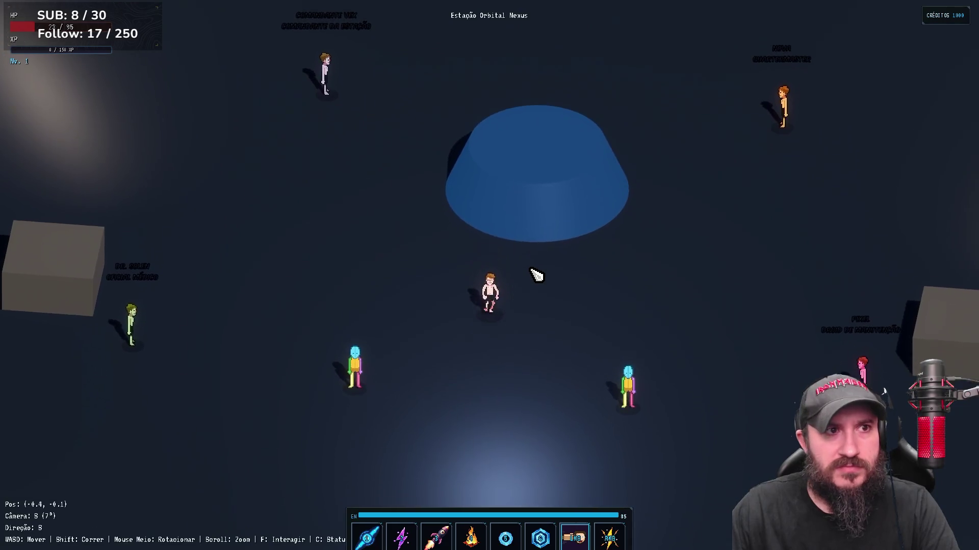
{"action": "key", "text": "w"}
{"action": "key", "text": "i"}
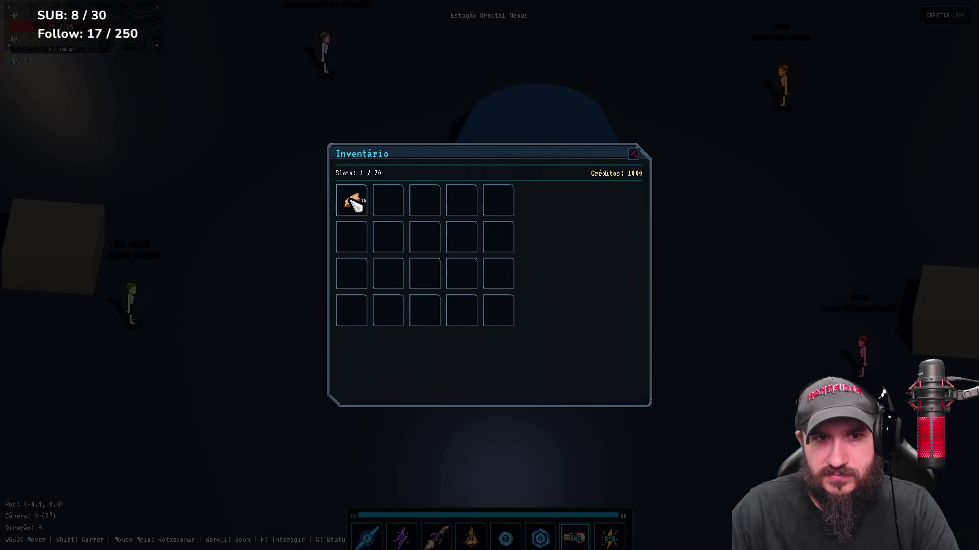
{"action": "left_click_drag", "start_coordinate": [359, 204], "coordinate": [280, 213]}
{"action": "left_click_drag", "start_coordinate": [350, 195], "coordinate": [383, 333]}
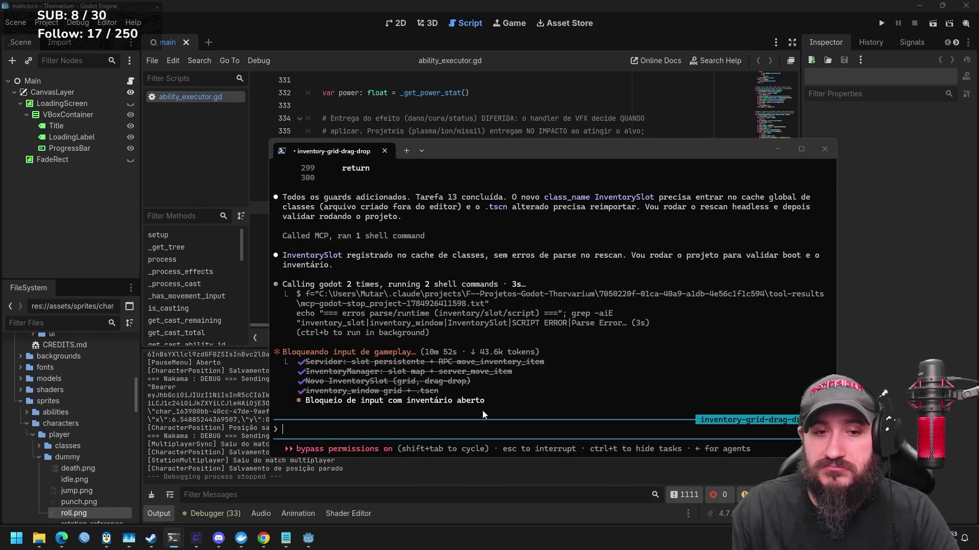
- Bring the Godot editor forward and launch the Thorvarium project
{"action": "left_click", "coordinate": [869, 251]}
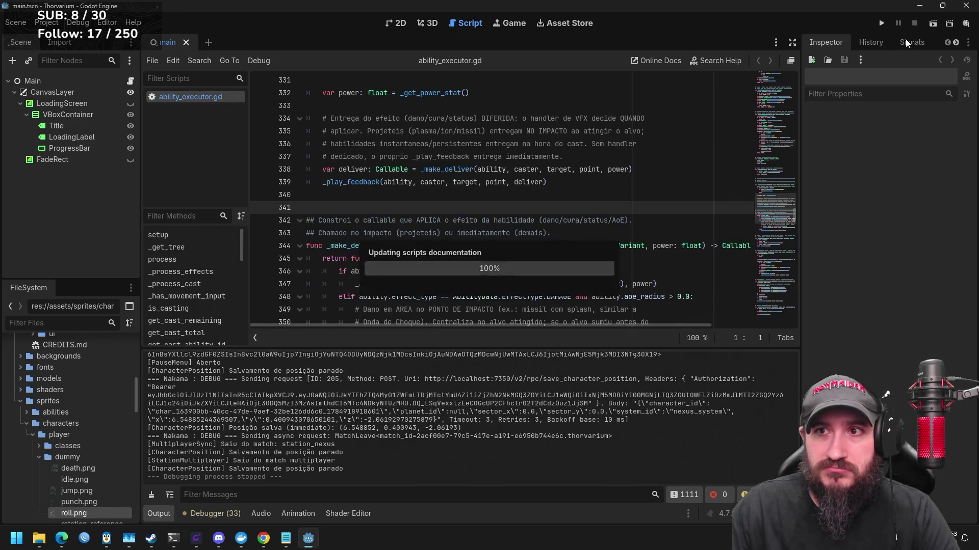
{"action": "left_click", "coordinate": [881, 24]}
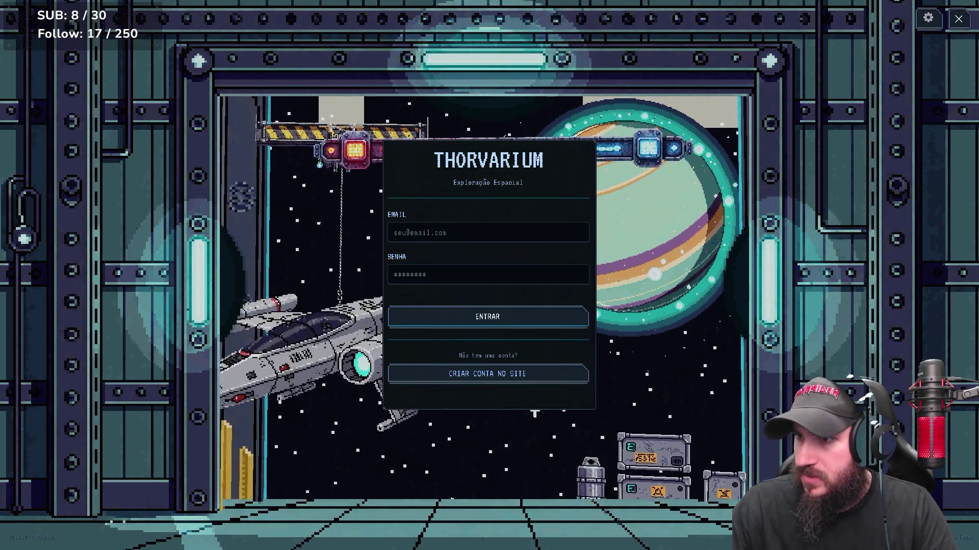
- Sign in with the dev account's e-mail and saved credentials, then play the existing character
{"action": "left_click", "coordinate": [506, 231]}
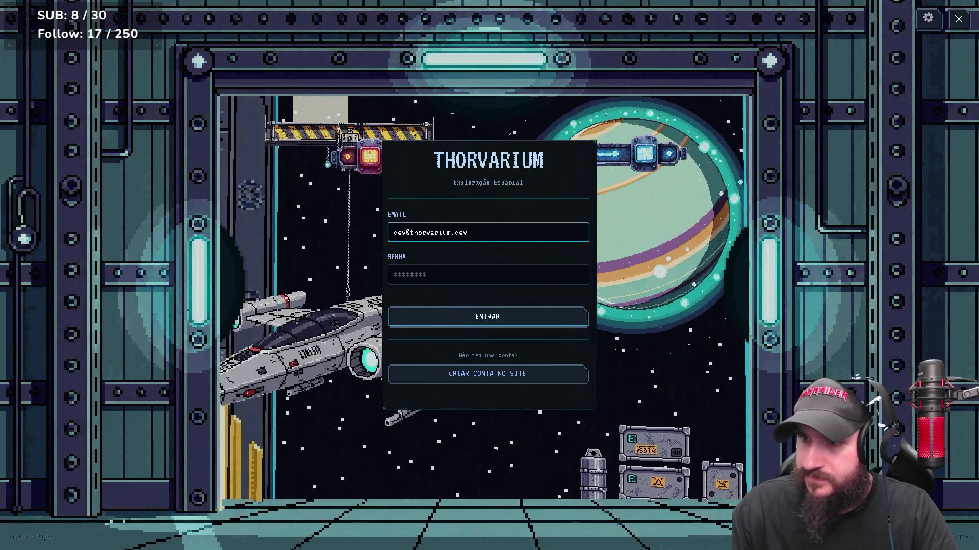
{"action": "left_click", "coordinate": [448, 269]}
{"action": "left_click", "coordinate": [490, 317]}
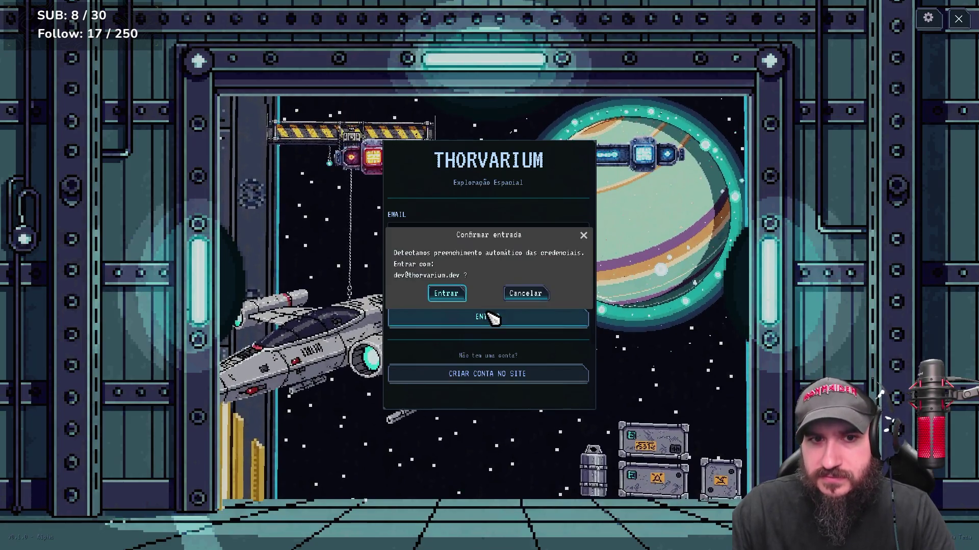
{"action": "left_click", "coordinate": [451, 295]}
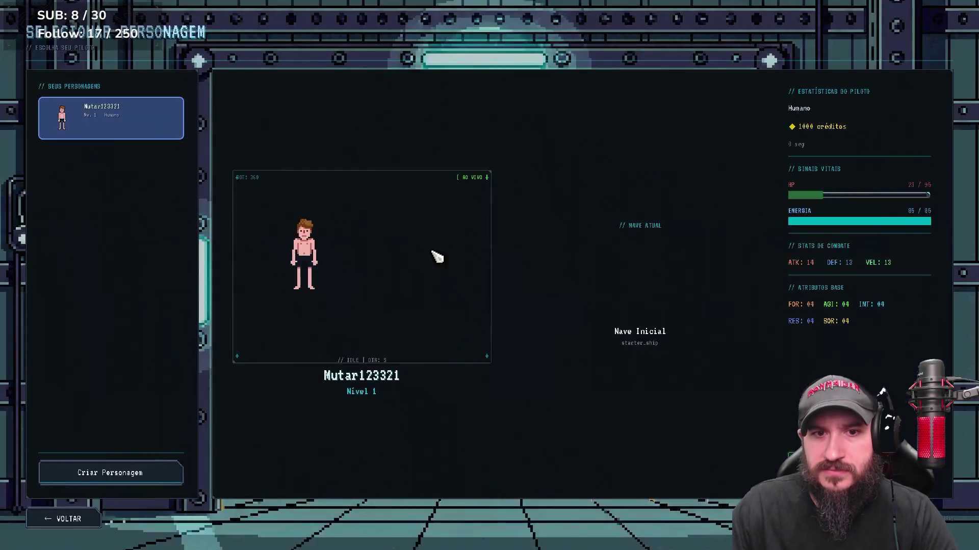
{"action": "left_click", "coordinate": [312, 255]}
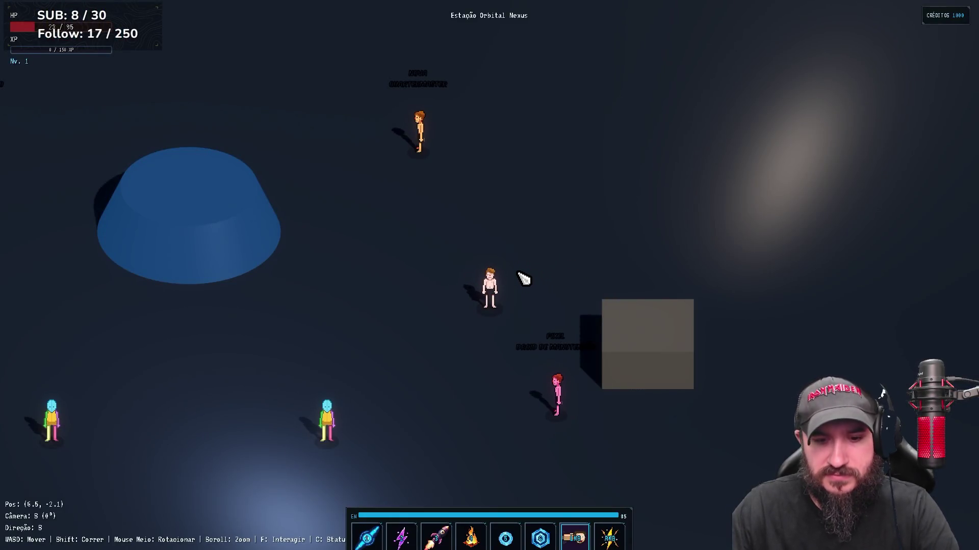
- Drop several items from the first inventory slot onto the ground, then close the inventory
{"action": "key", "text": "i"}
{"action": "mouse_move", "coordinate": [352, 200]}
{"action": "left_mouse_down"}
{"action": "mouse_move", "coordinate": [393, 238]}
{"action": "mouse_move", "coordinate": [363, 212]}
{"action": "mouse_move", "coordinate": [331, 219]}
{"action": "mouse_move", "coordinate": [317, 235]}
{"action": "left_mouse_up"}
{"action": "mouse_move", "coordinate": [362, 211]}
{"action": "left_mouse_down"}
{"action": "mouse_move", "coordinate": [325, 250]}
{"action": "mouse_move", "coordinate": [278, 179]}
{"action": "left_mouse_up"}
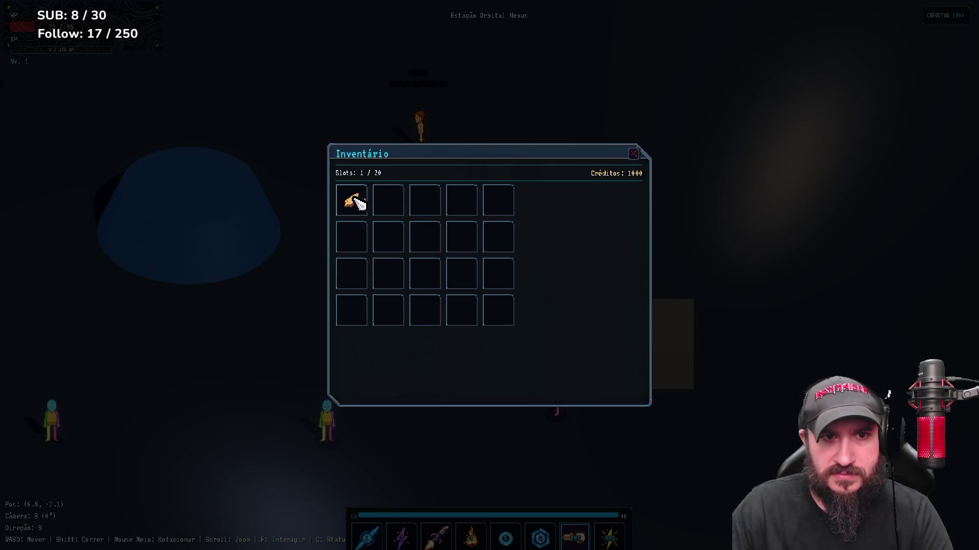
{"action": "left_click_drag", "start_coordinate": [353, 202], "coordinate": [252, 212]}
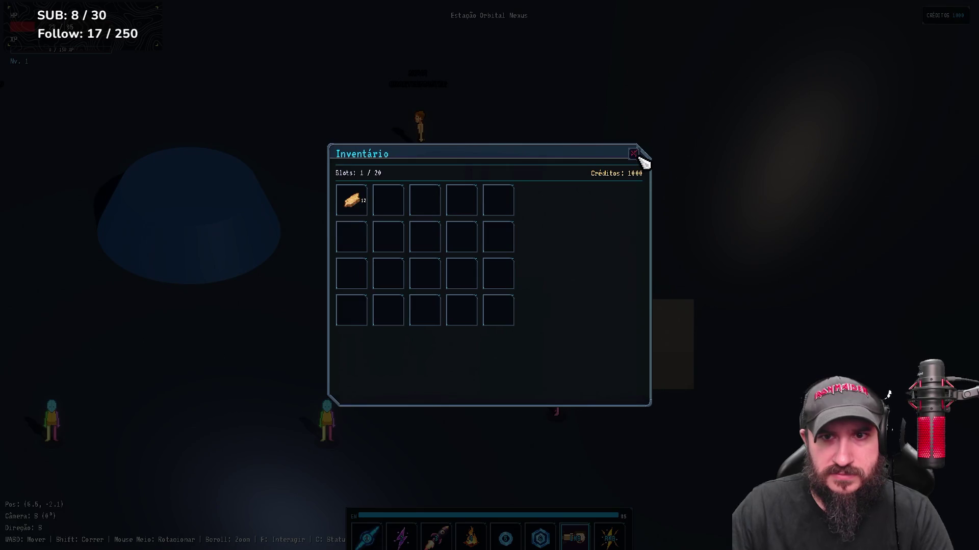
{"action": "left_click", "coordinate": [633, 154]}
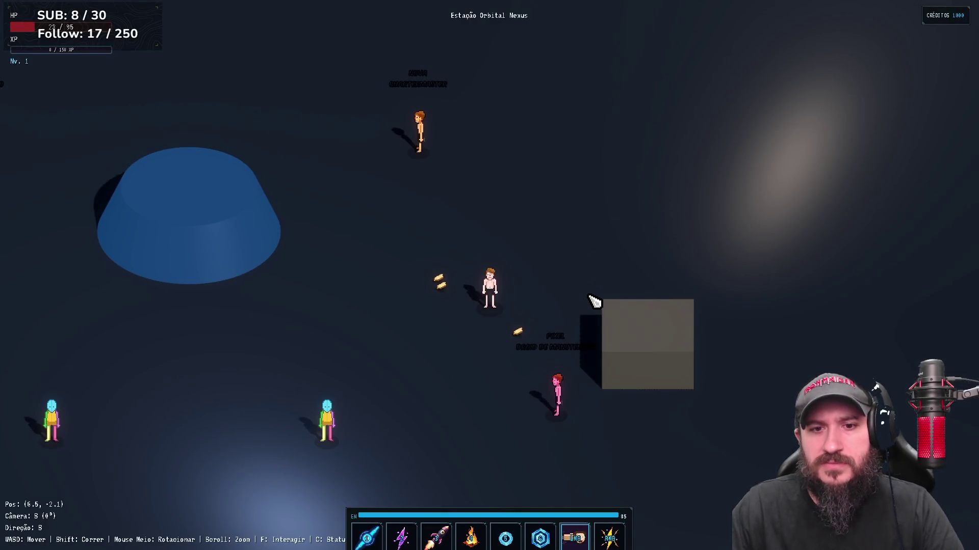
- Walk onto the grey box and drop four more items from the first-slot stack there
{"action": "key", "text": "s+a"}
{"action": "key", "text": "d"}
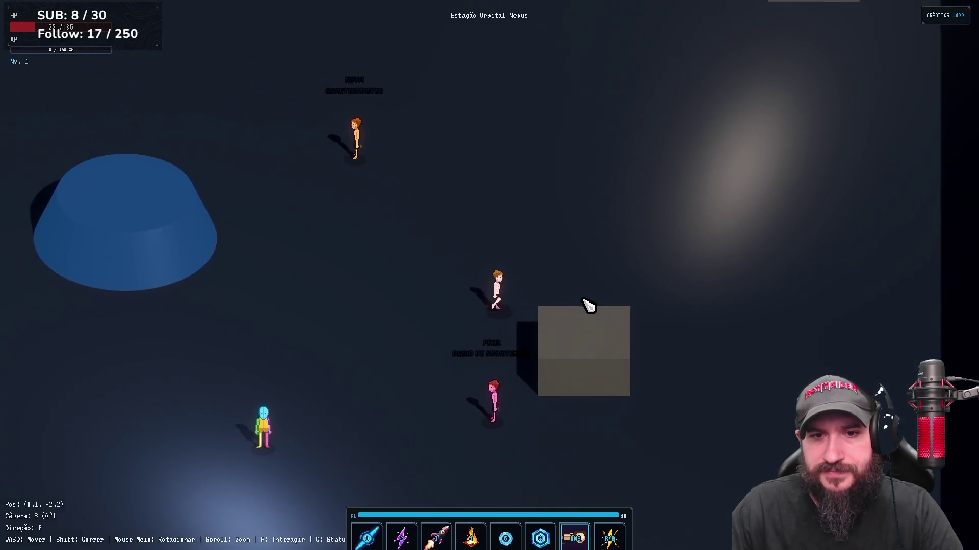
{"action": "key", "text": "s"}
{"action": "key", "text": "i"}
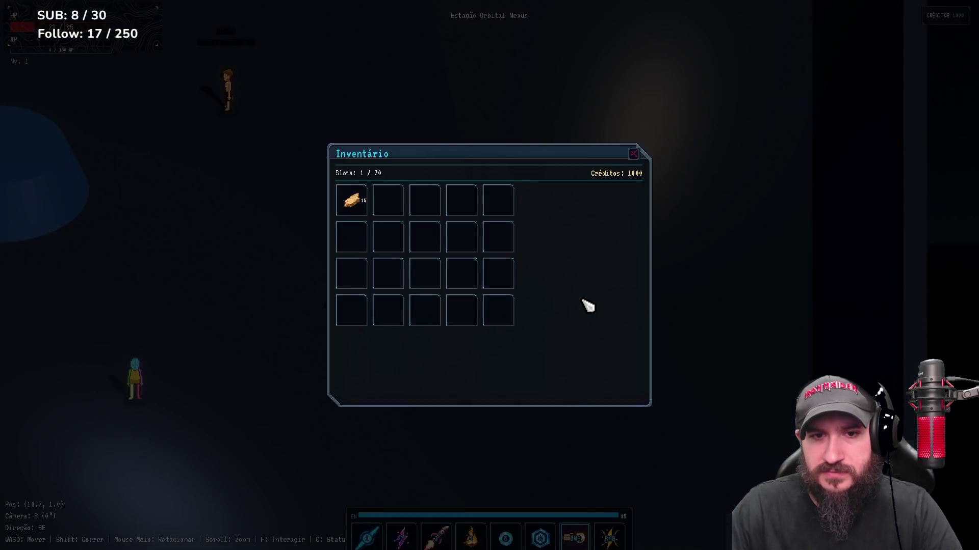
{"action": "mouse_move", "coordinate": [364, 211]}
{"action": "left_mouse_down"}
{"action": "mouse_move", "coordinate": [338, 213]}
{"action": "mouse_move", "coordinate": [352, 207]}
{"action": "left_mouse_up"}
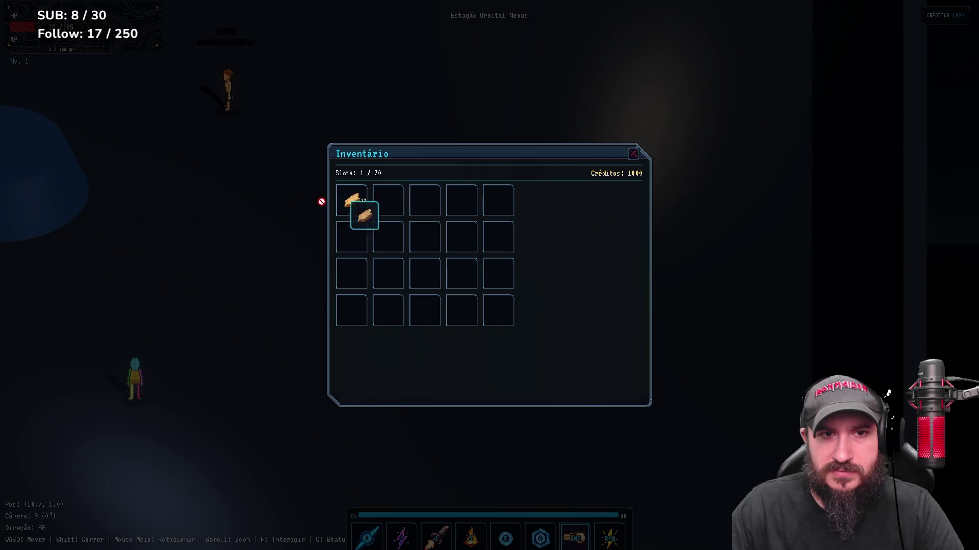
{"action": "left_click_drag", "start_coordinate": [367, 212], "coordinate": [280, 206]}
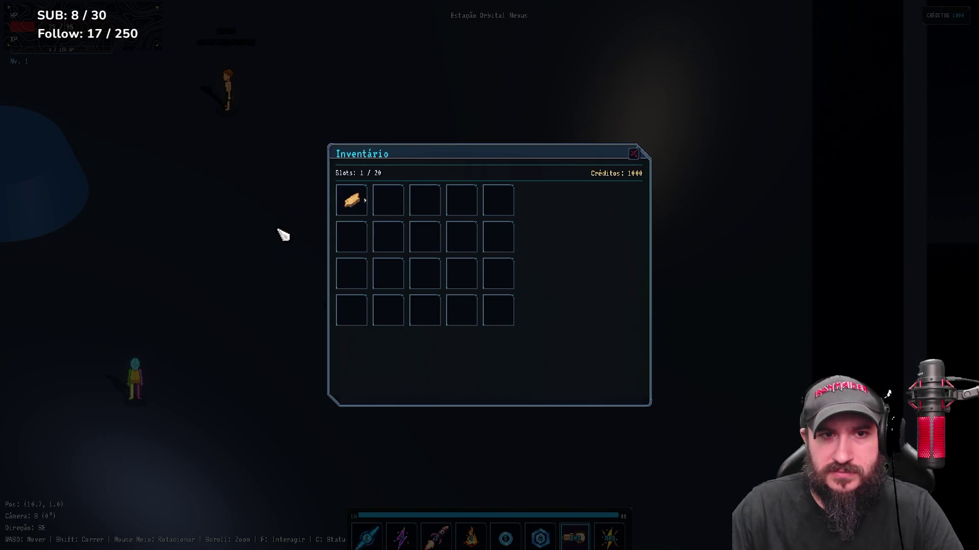
{"action": "left_click", "coordinate": [634, 154]}
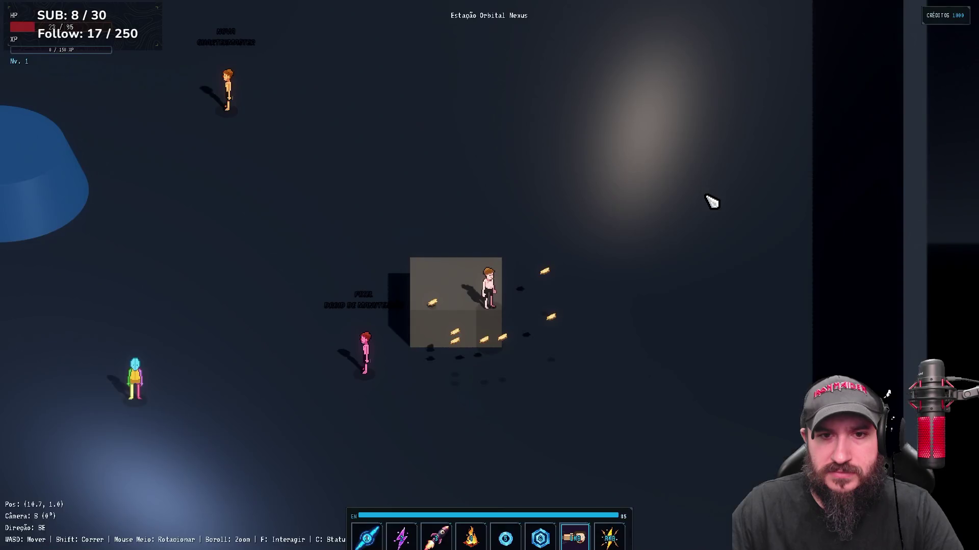
- Walk around briefly, exit to the title screen, and continue the saved session
{"action": "key", "text": "s"}
{"action": "key", "text": "w"}
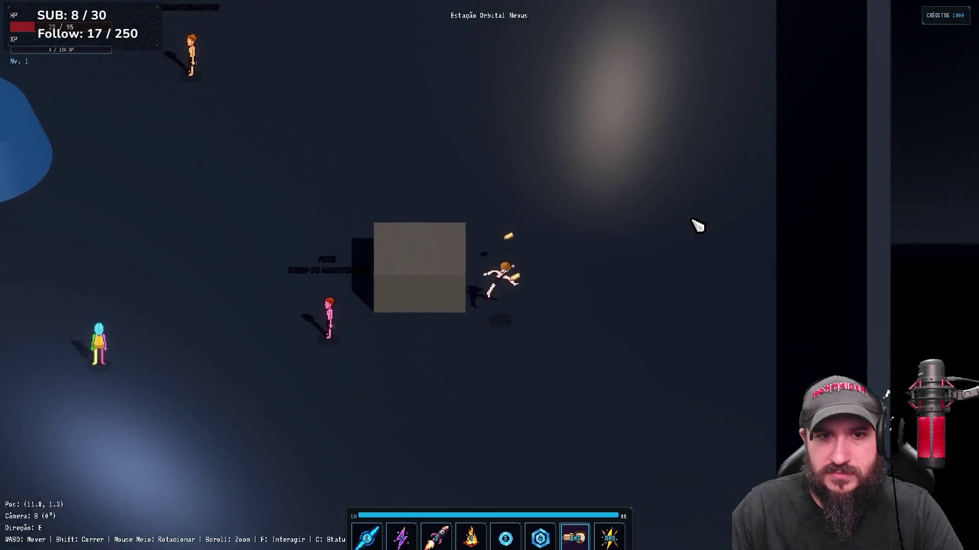
{"action": "key", "text": "s"}
{"action": "key", "text": "Escape"}
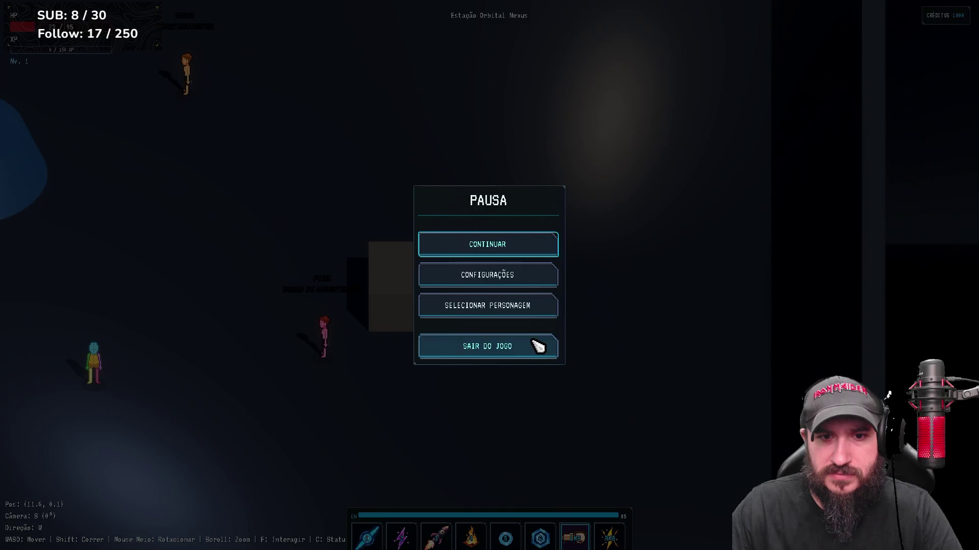
{"action": "left_click", "coordinate": [535, 345]}
{"action": "left_click", "coordinate": [538, 298]}
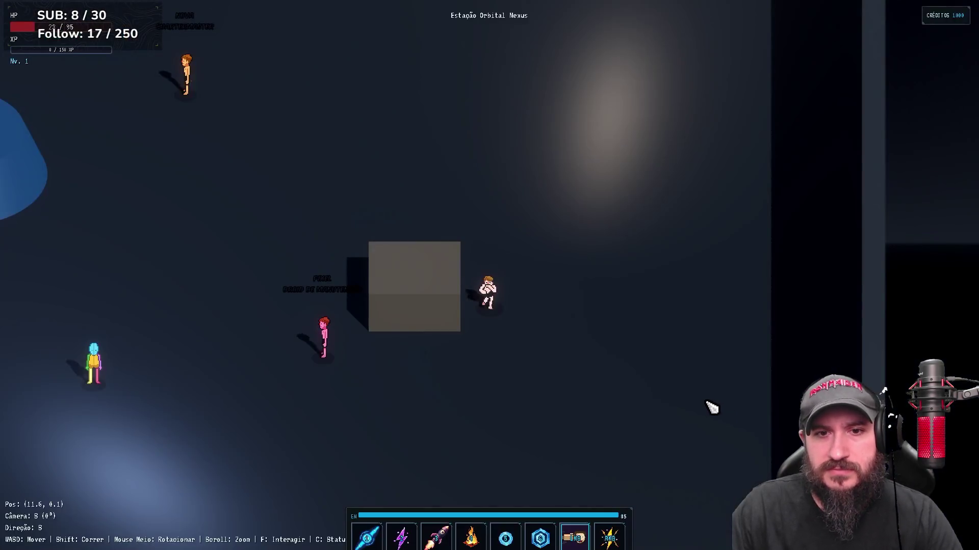
- Run onto the box, drop the item stack beside it, step off and back on, then open Task View
{"action": "key", "text": "w"}
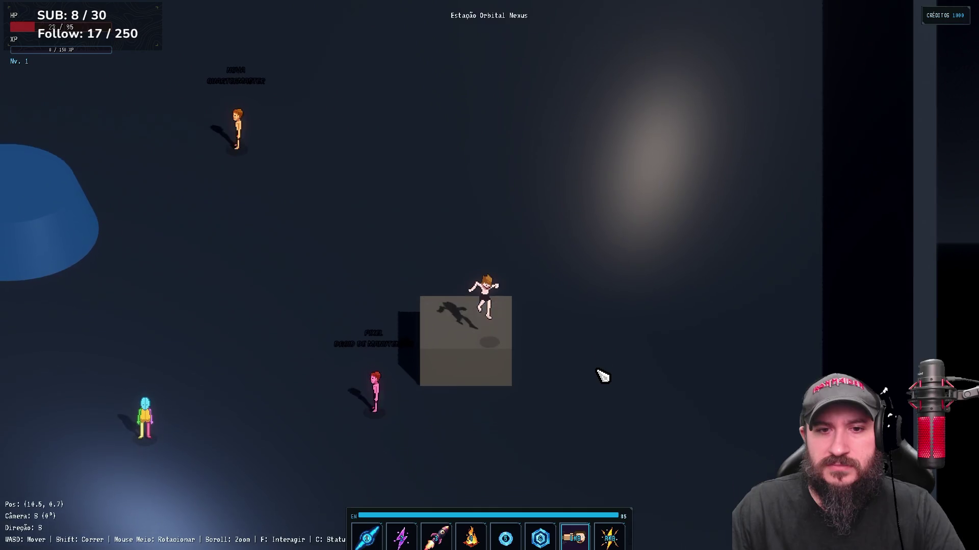
{"action": "key", "text": "i"}
{"action": "mouse_move", "coordinate": [351, 201]}
{"action": "left_mouse_down"}
{"action": "mouse_move", "coordinate": [262, 229]}
{"action": "mouse_move", "coordinate": [306, 242]}
{"action": "left_mouse_up"}
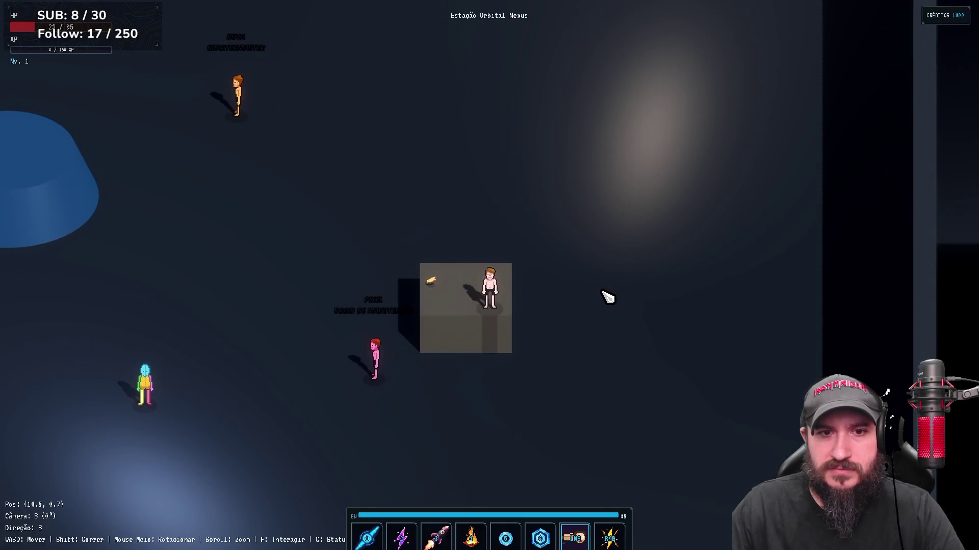
{"action": "key", "text": "a"}
{"action": "key", "text": "d"}
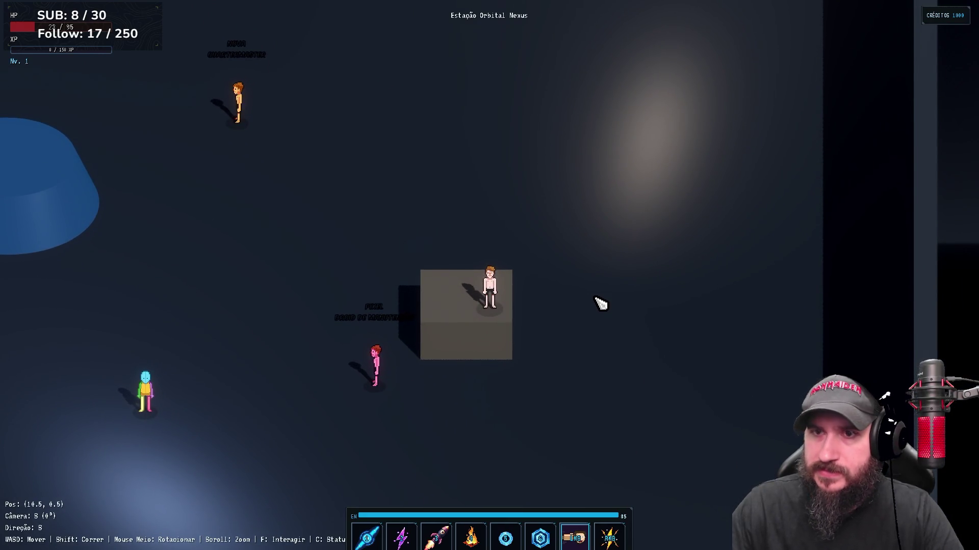
{"action": "key", "text": "super+Tab"}
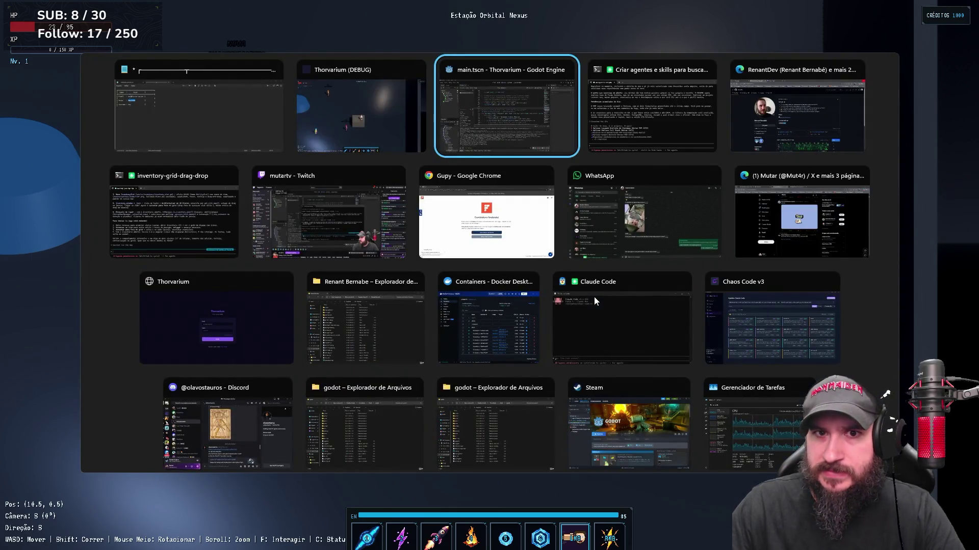
- Send Claude Code a Portuguese prompt asking that dropped items rest on uneven ground, not float
{"action": "key", "text": "Right"}
{"action": "key", "text": "Right"}
{"action": "key", "text": "Right"}
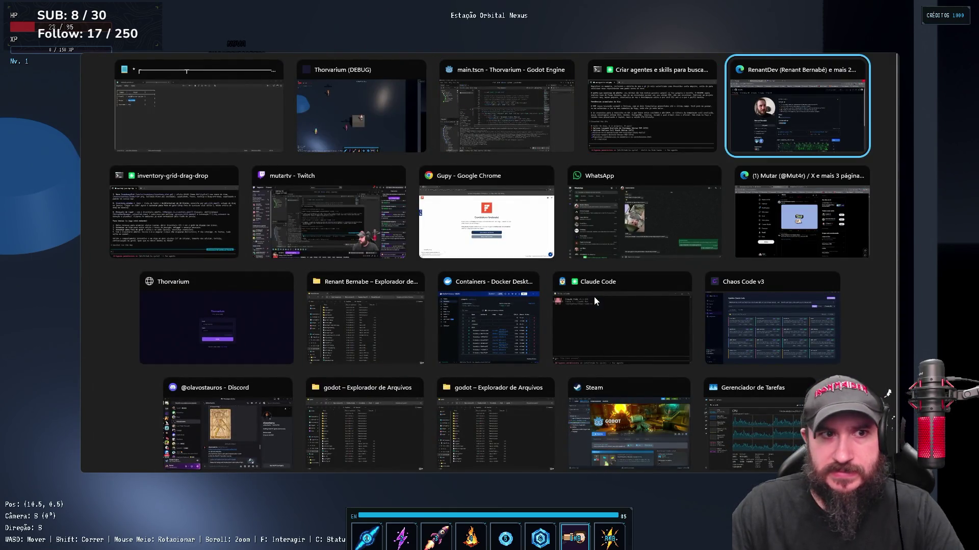
{"action": "key", "text": "Return"}
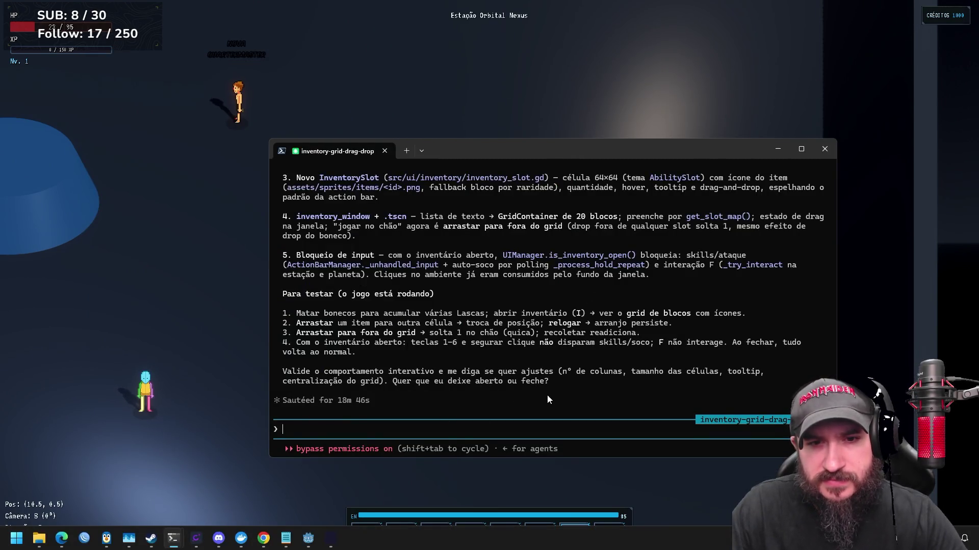
{"action": "type", "text": "quando um item for dropado ele precisa colidir com o chão"}
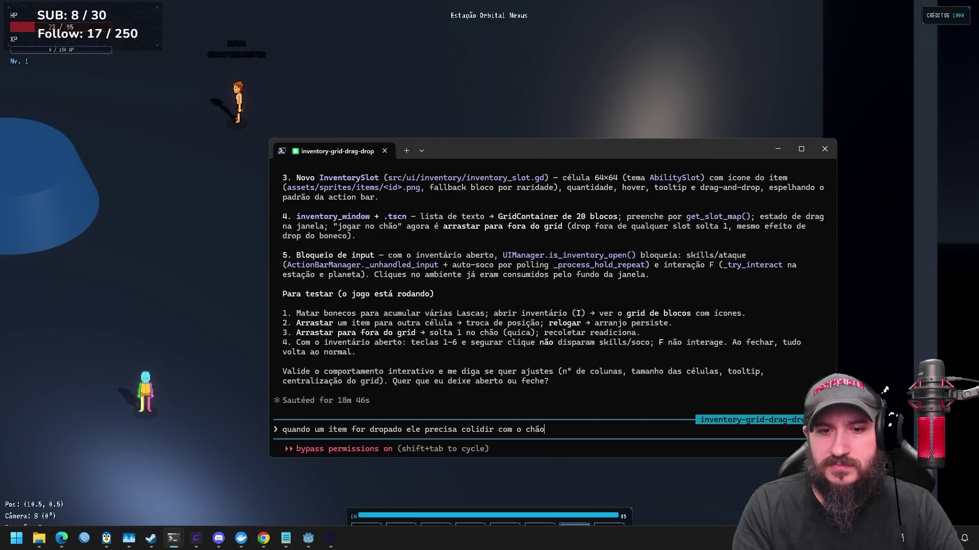
{"action": "type", "text": "at"}
{"action": "type", "text": "mente ele esta"}
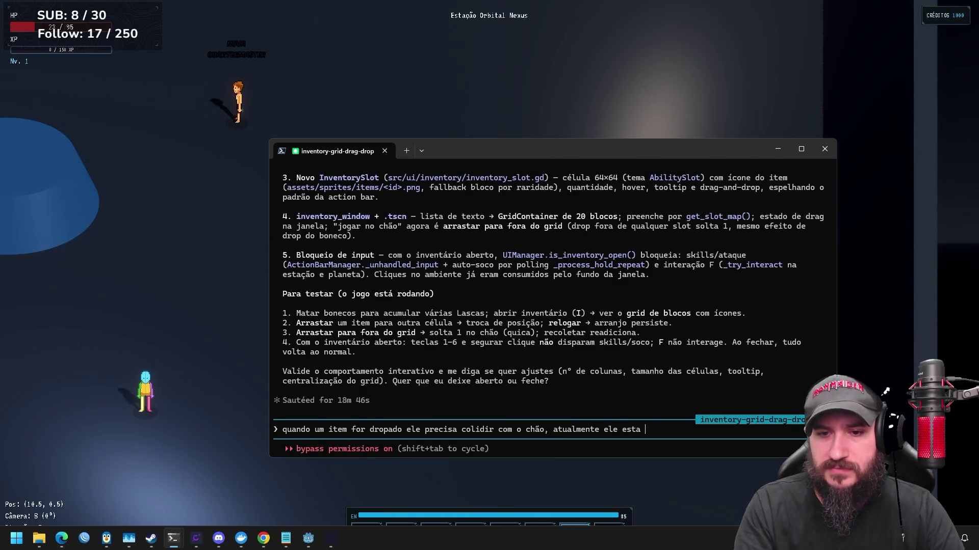
{"action": "type", "text": " ficando no nivel do personagem"}
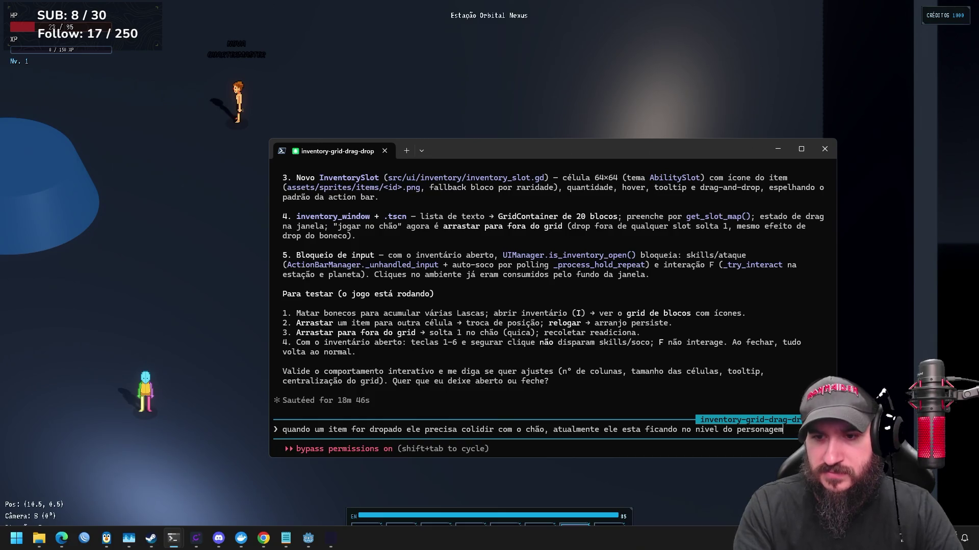
{"action": "type", "text": "seja"}
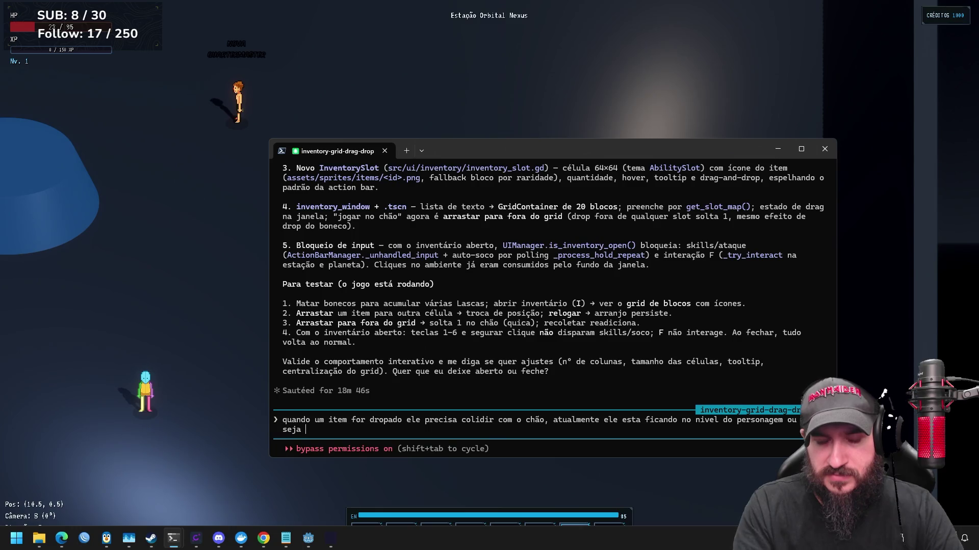
{"action": "key", "text": "BackSpace"}
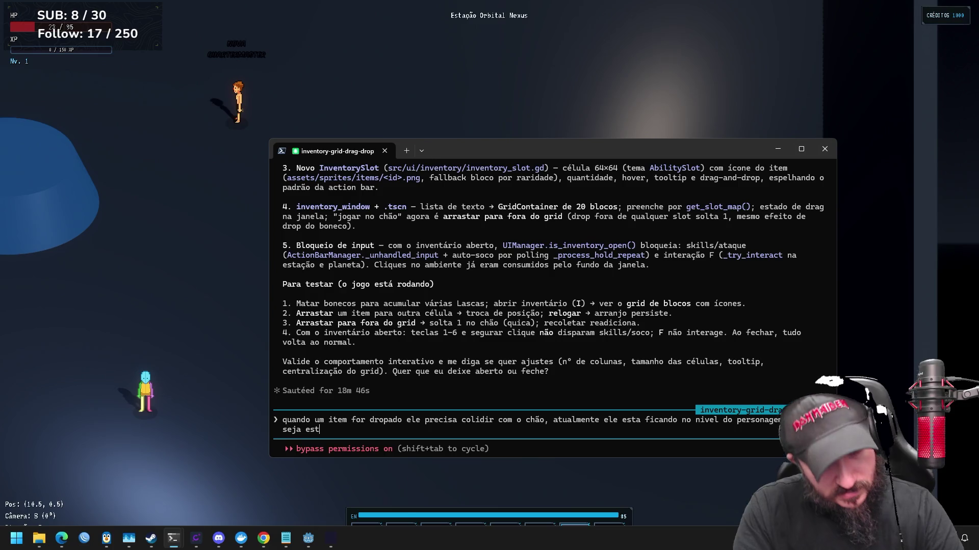
{"action": "type", "text": "lutuando "}
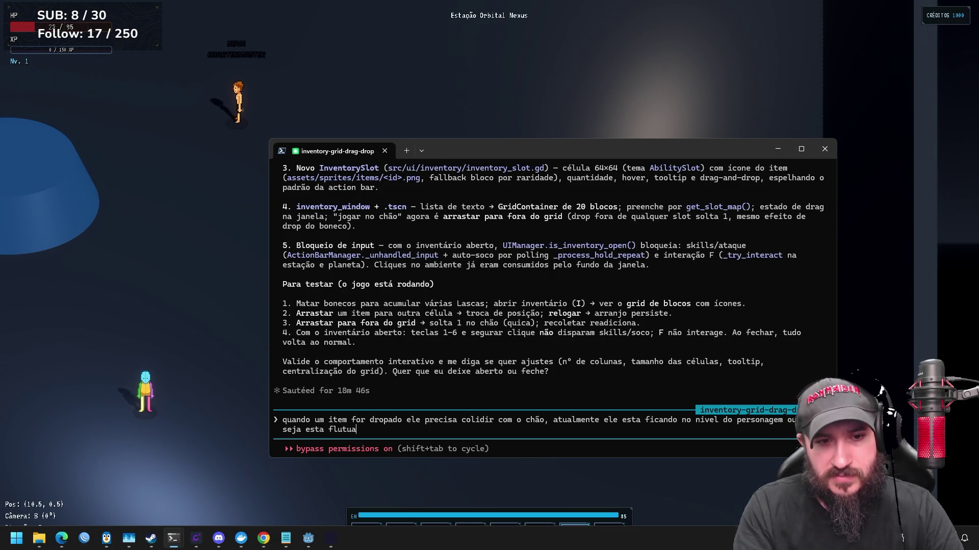
{"action": "type", "text": "quando existir"}
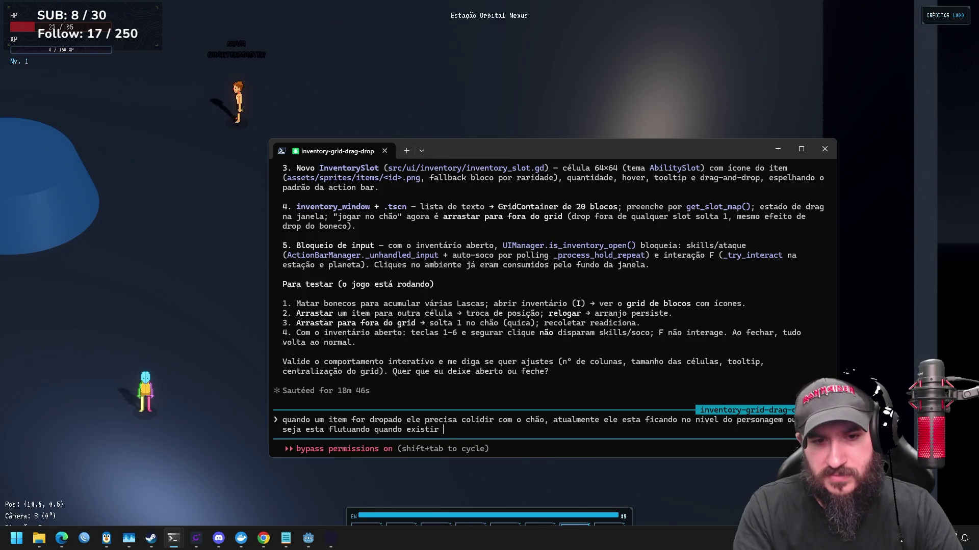
{"action": "key", "text": "BackSpace"}
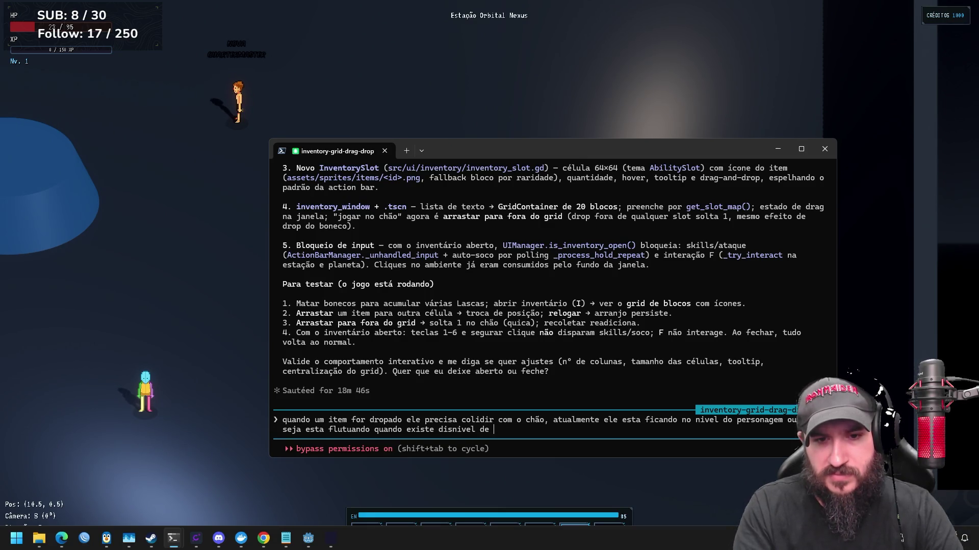
{"action": "type", "text": "no"}
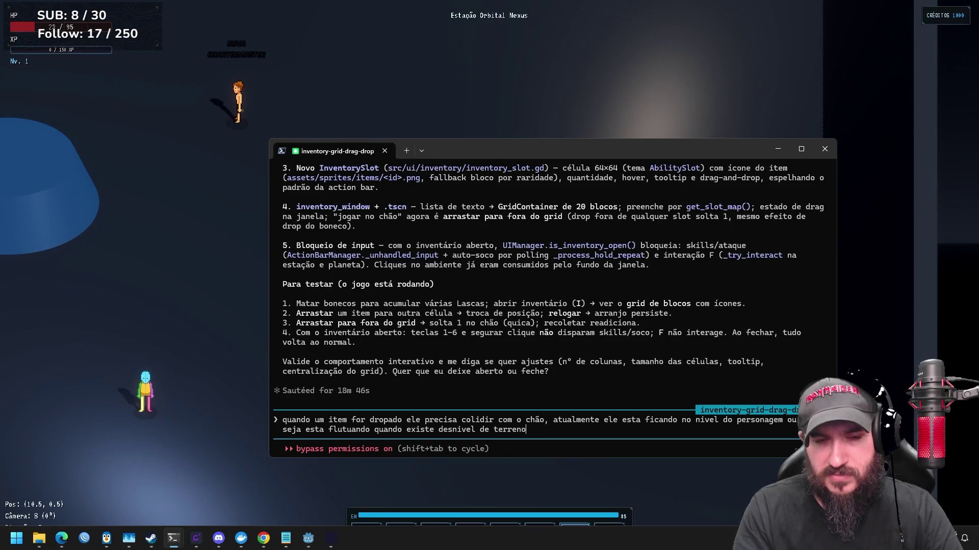
{"action": "key", "text": "Return"}
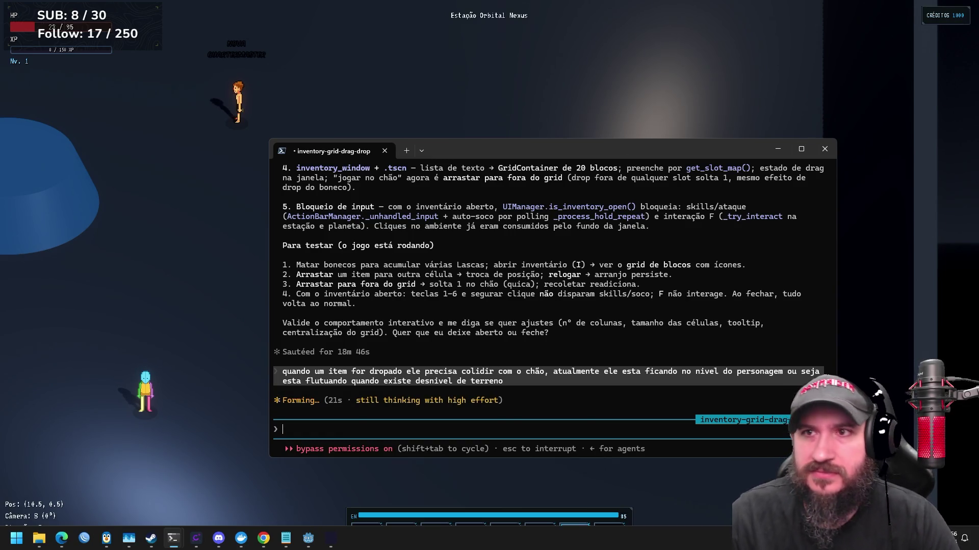
{"action": "left_click", "coordinate": [541, 105]}
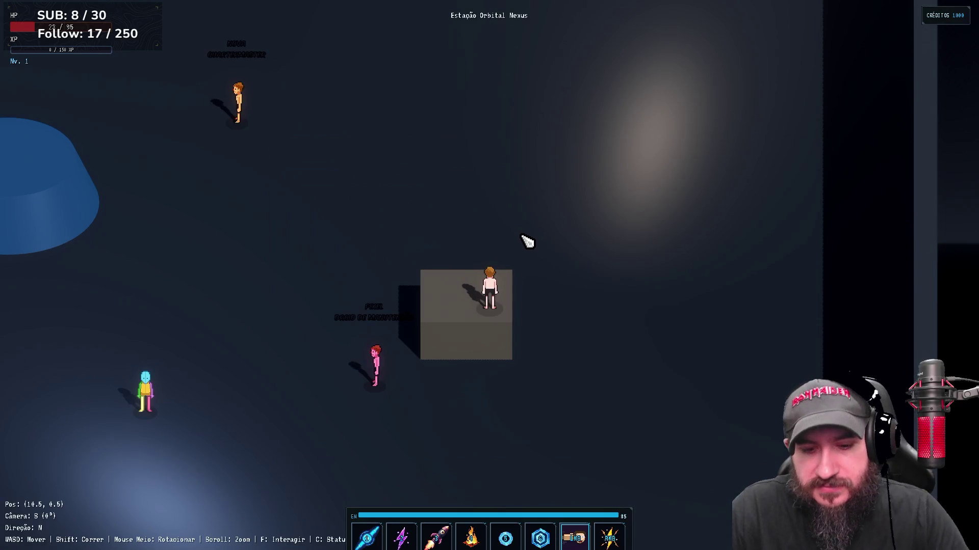
- Drop three items from the slot-1 stack onto the ground and close the inventory
{"action": "key", "text": "i"}
{"action": "mouse_move", "coordinate": [365, 208]}
{"action": "left_mouse_down"}
{"action": "mouse_move", "coordinate": [317, 214]}
{"action": "mouse_move", "coordinate": [266, 195]}
{"action": "left_mouse_up"}
{"action": "left_click_drag", "start_coordinate": [357, 201], "coordinate": [263, 187]}
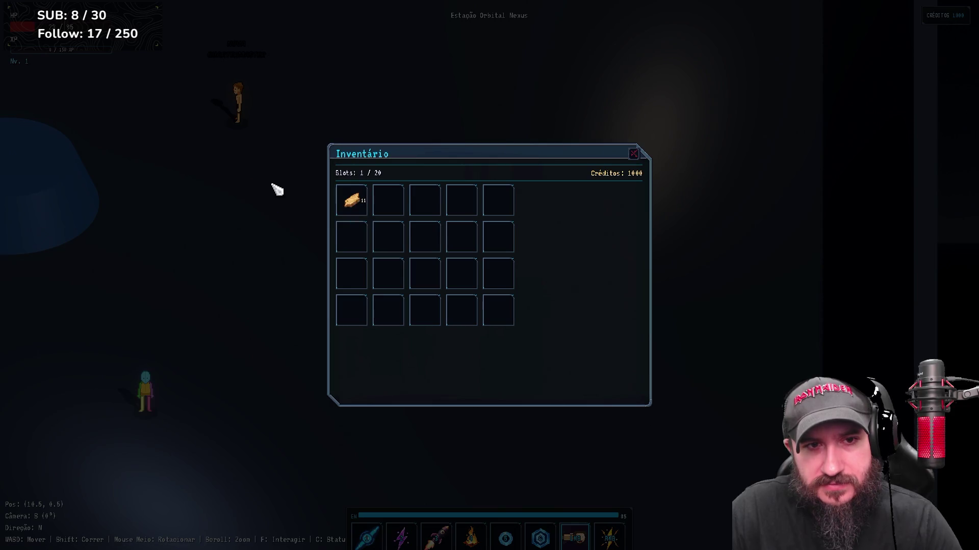
{"action": "mouse_move", "coordinate": [346, 202]}
{"action": "left_mouse_down"}
{"action": "mouse_move", "coordinate": [283, 209]}
{"action": "mouse_move", "coordinate": [271, 279]}
{"action": "left_mouse_up"}
{"action": "left_click", "coordinate": [633, 155]}
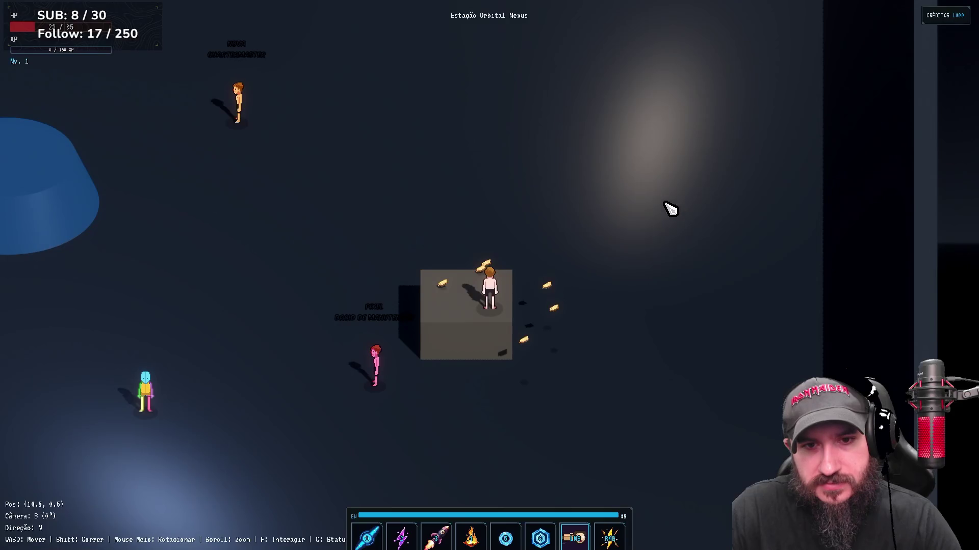
- Walk the player back and forth around the drop area in several directions
{"action": "key", "text": "w"}
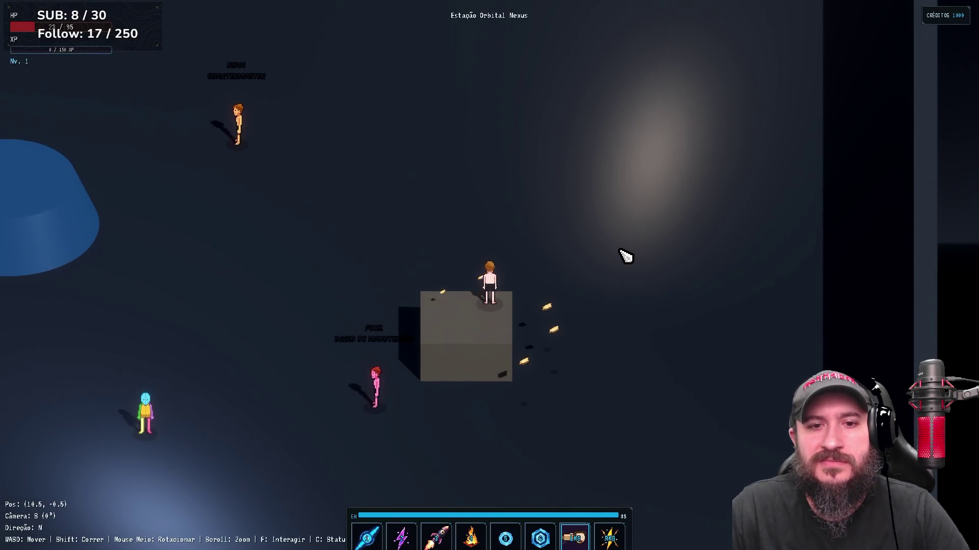
{"action": "key", "text": "d"}
{"action": "key", "text": "s"}
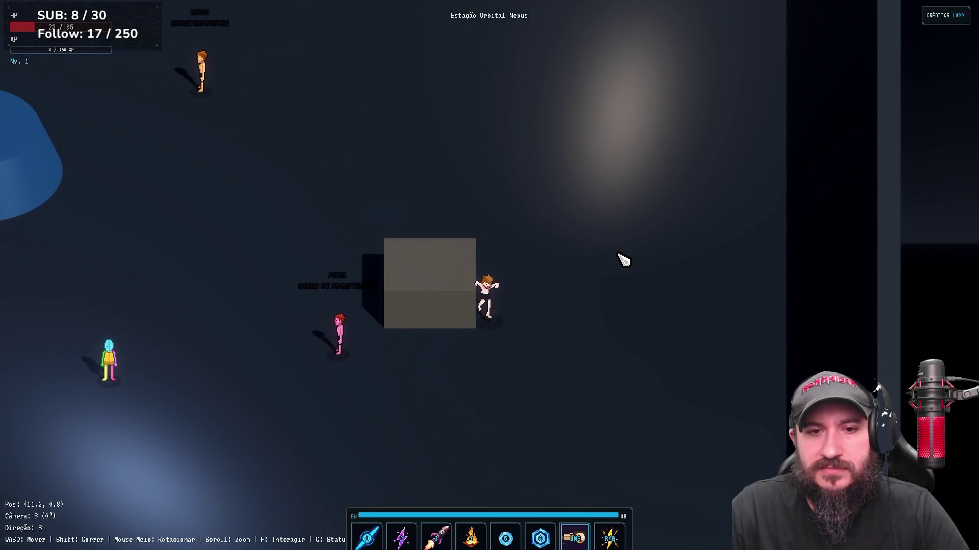
{"action": "key", "text": "s"}
{"action": "key", "text": "a"}
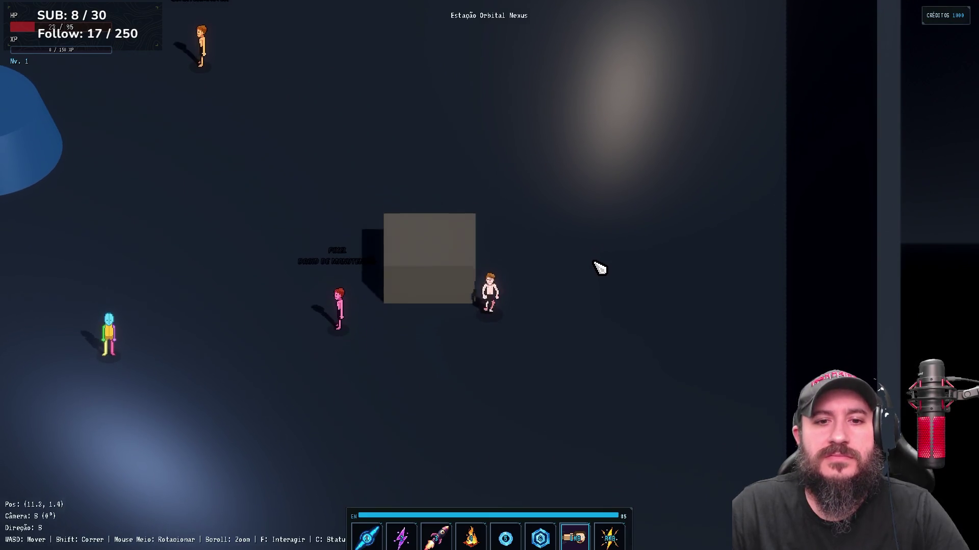
{"action": "key", "text": "w"}
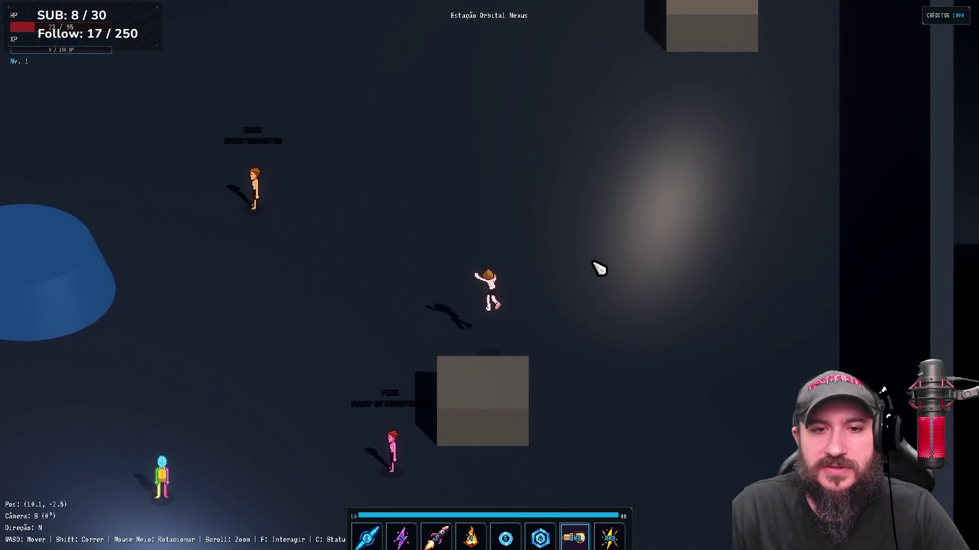
{"action": "key", "text": "s"}
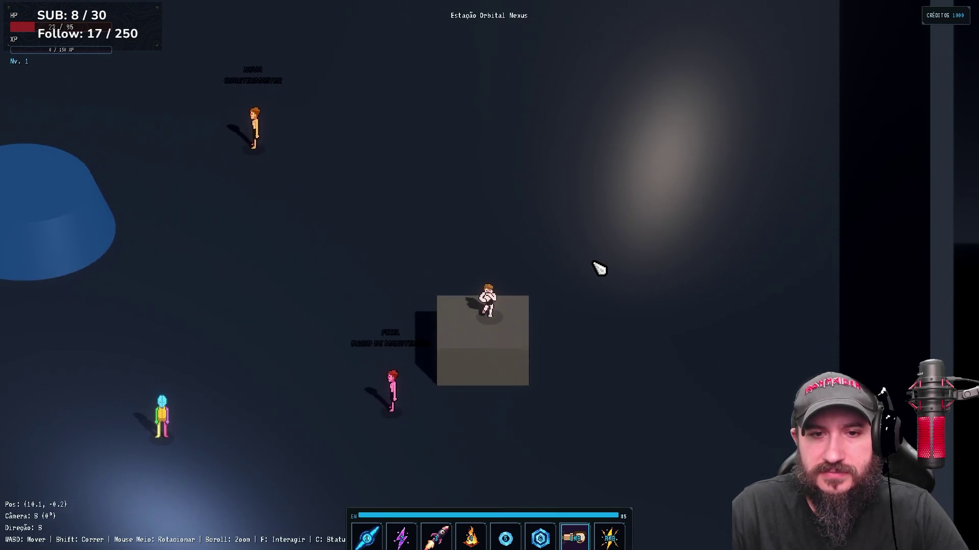
{"action": "key", "text": "d"}
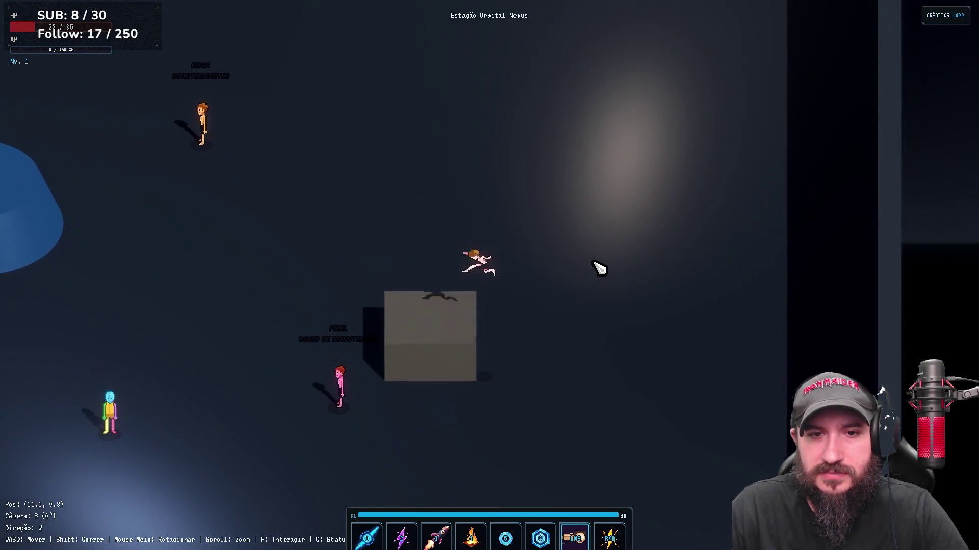
{"action": "key", "text": "a"}
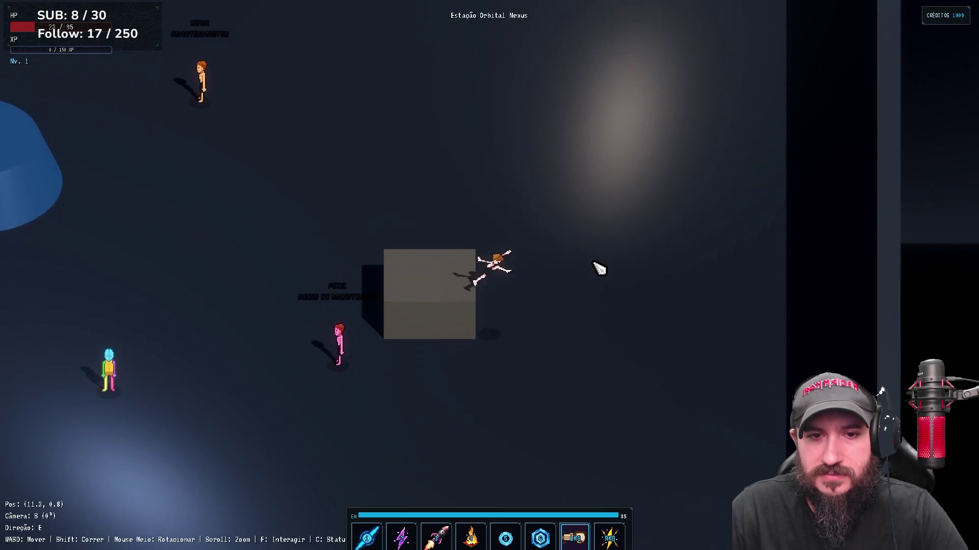
{"action": "key", "text": "s"}
{"action": "key", "text": "a"}
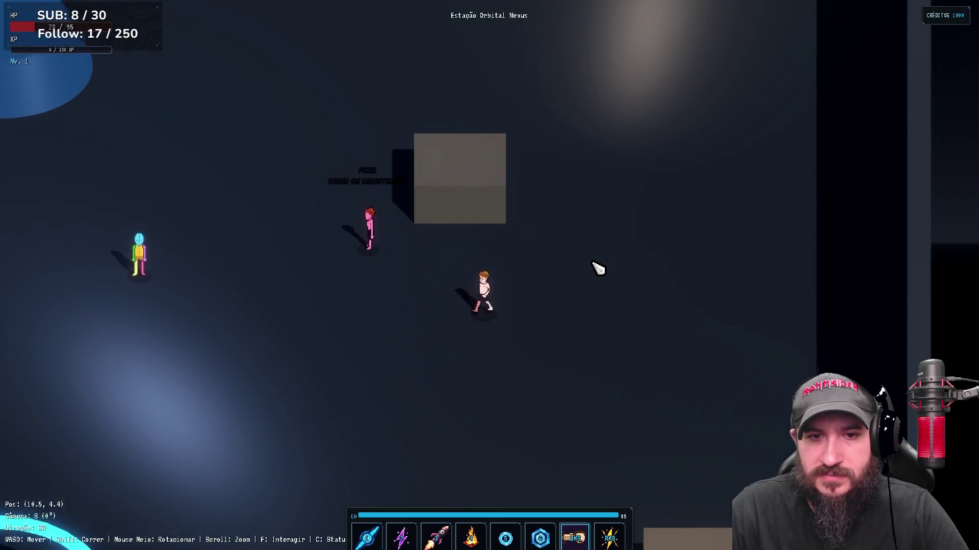
{"action": "key", "text": "w"}
{"action": "key", "text": "a"}
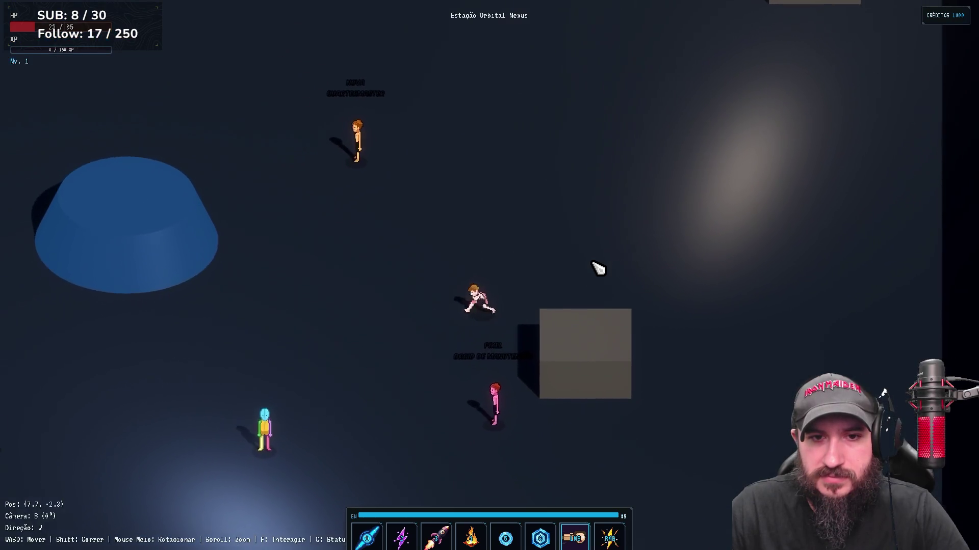
{"action": "key", "text": "a"}
- Run west across the station, then back east past the blue platform toward the dummies
{"action": "key", "text": "w"}
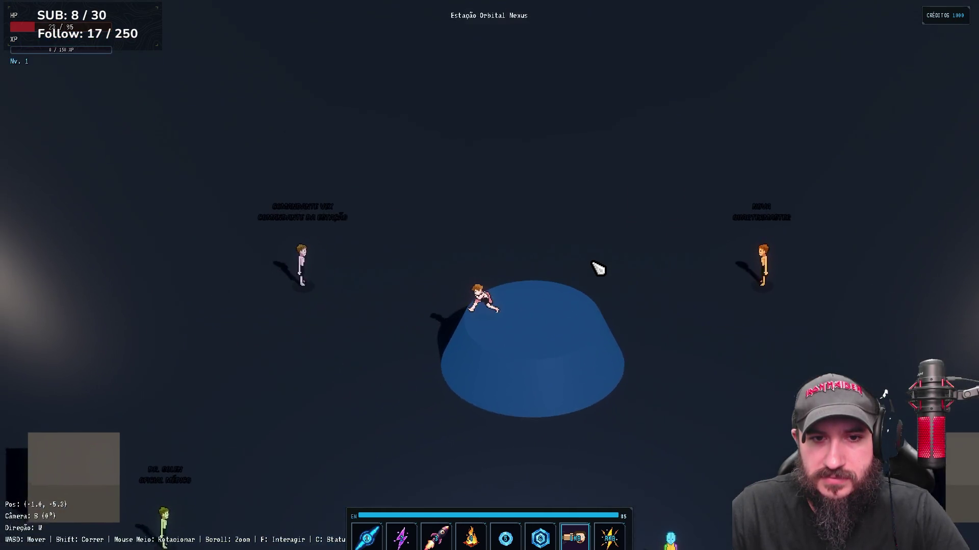
{"action": "key", "text": "a"}
{"action": "key", "text": "s"}
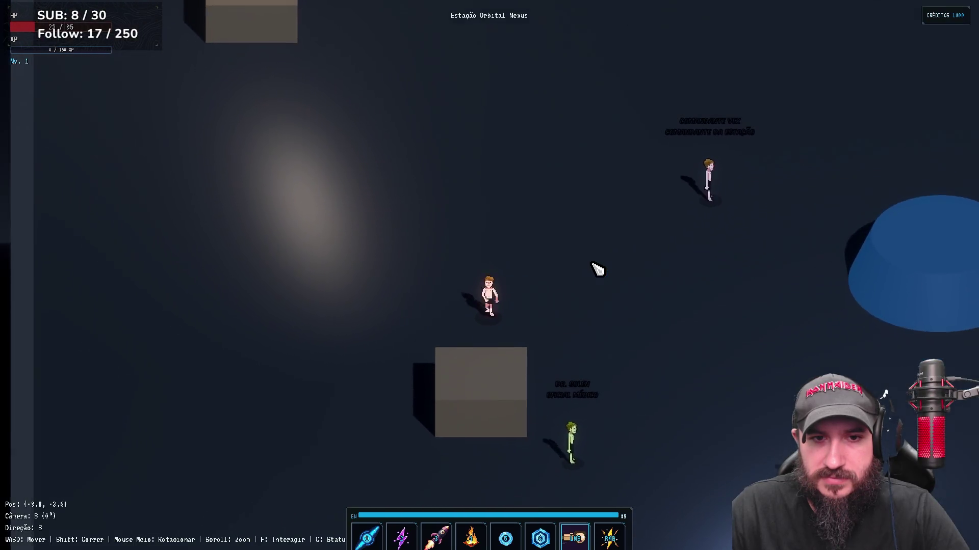
{"action": "key", "text": "s"}
{"action": "key", "text": "d"}
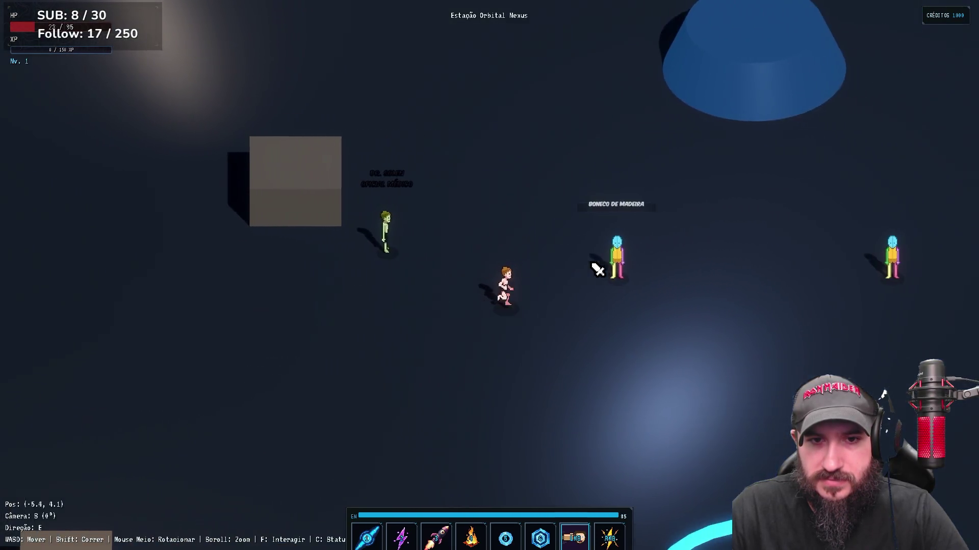
{"action": "key", "text": "d"}
{"action": "key", "text": "s"}
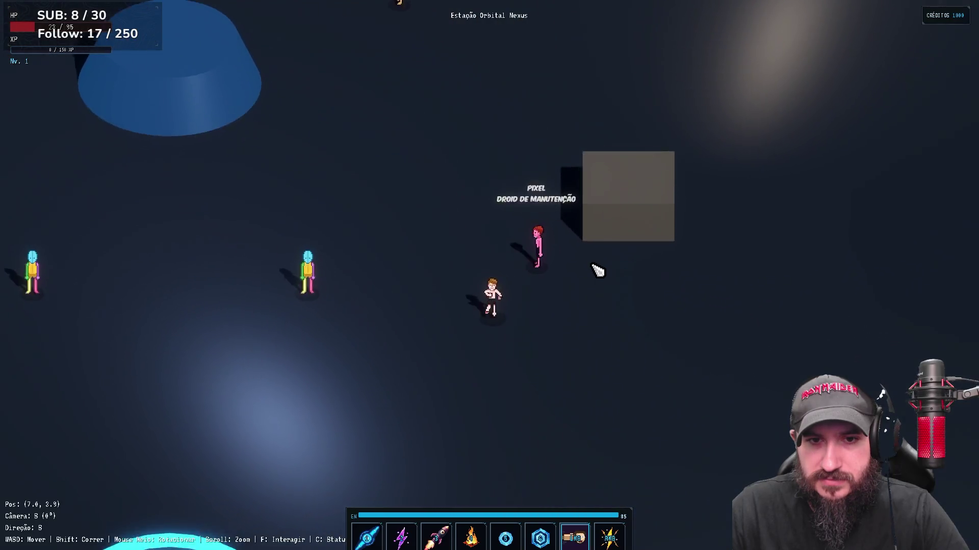
{"action": "key", "text": "a"}
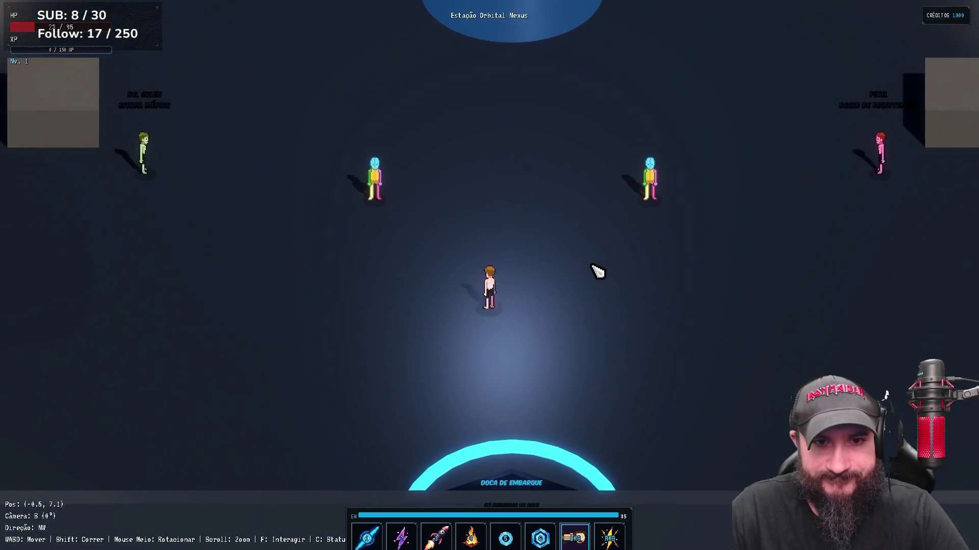
{"action": "key", "text": "w"}
{"action": "key", "text": "w"}
{"action": "key", "text": "d"}
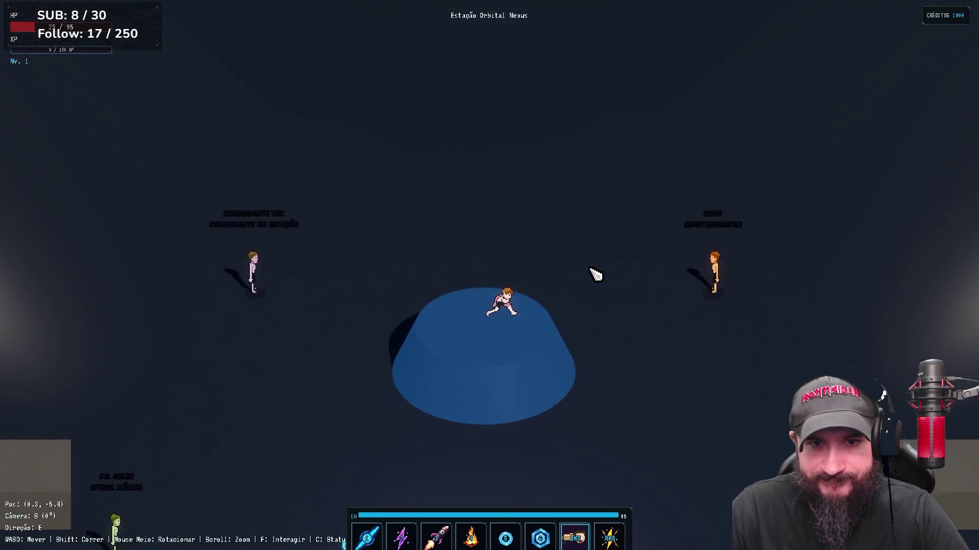
{"action": "key", "text": "d"}
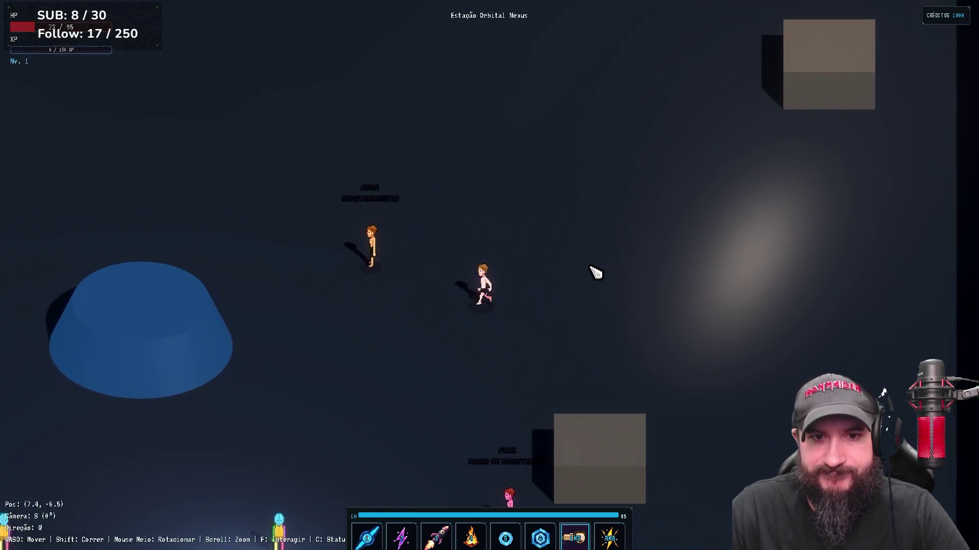
{"action": "key", "text": "s"}
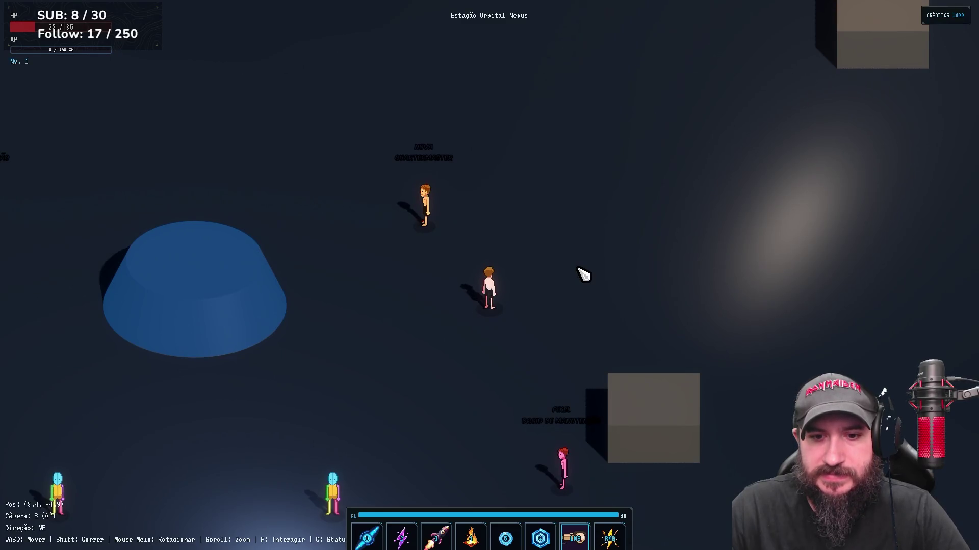
{"action": "key", "text": "s"}
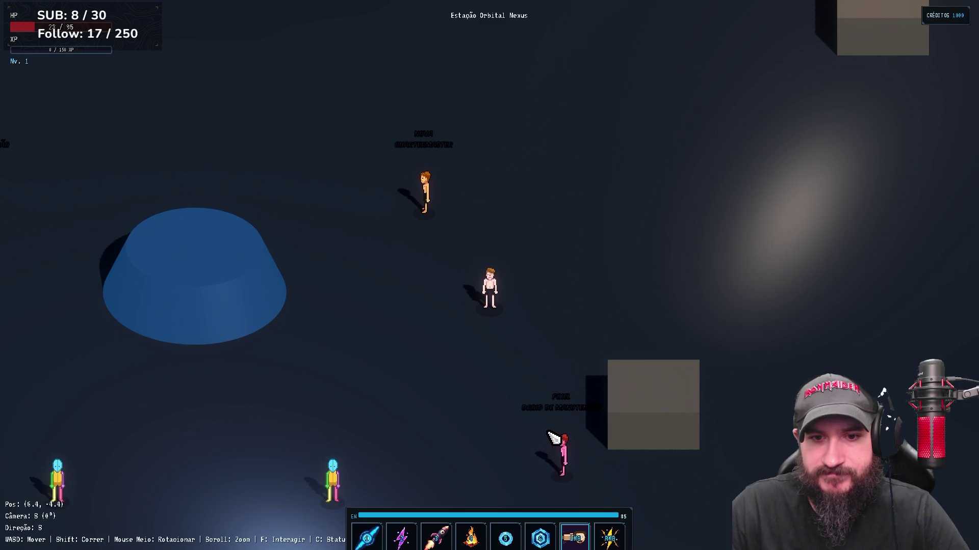
- Hit the wooden dummy with a tracking missile, cyan projectiles and a purple bolt, then step back
{"action": "key", "text": "3"}
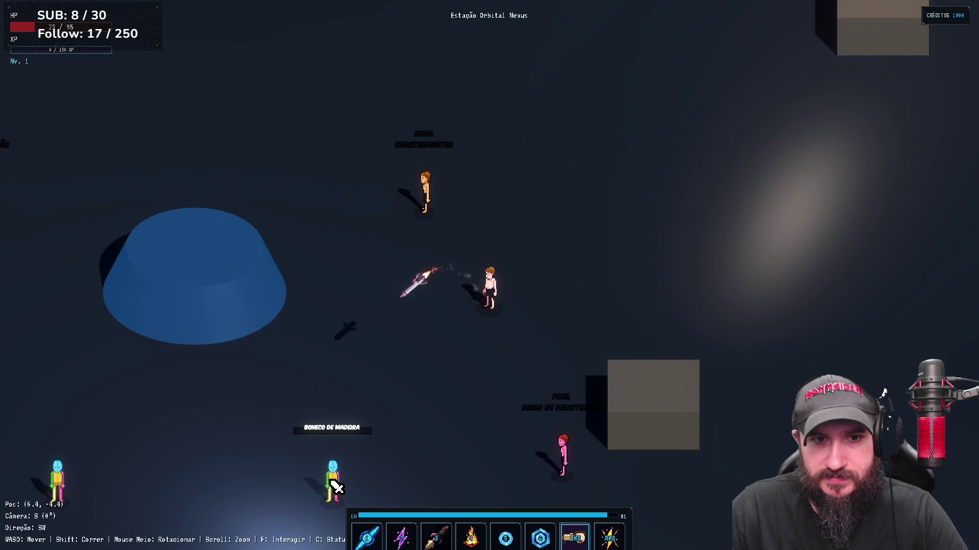
{"action": "key", "text": "1"}
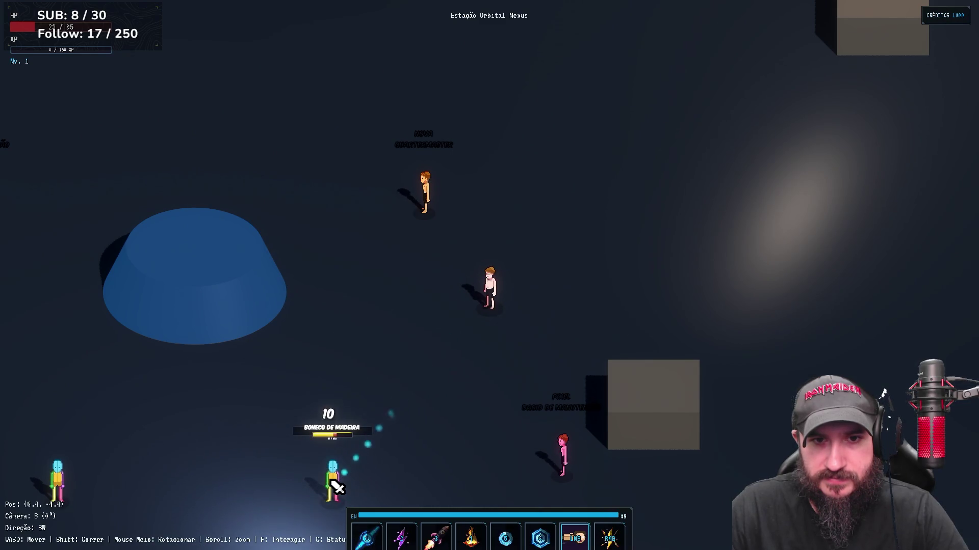
{"action": "key", "text": "2"}
{"action": "key", "text": "1"}
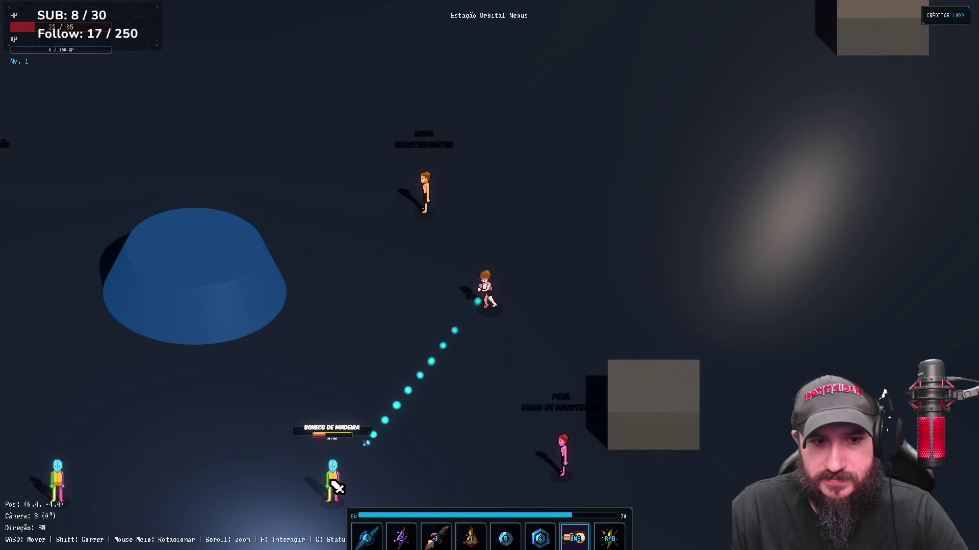
{"action": "key", "text": "1"}
{"action": "key", "text": "1"}
{"action": "key", "text": "s"}
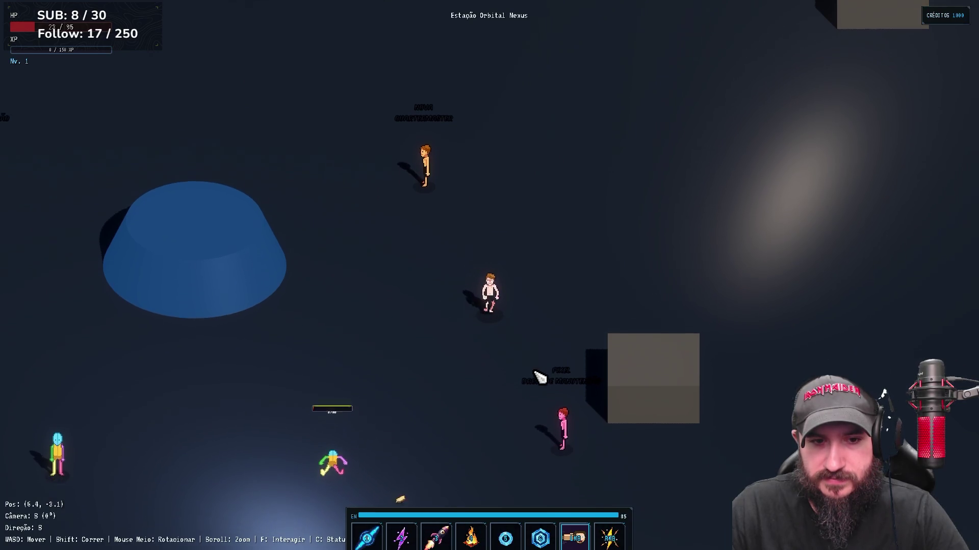
{"action": "key", "text": "s"}
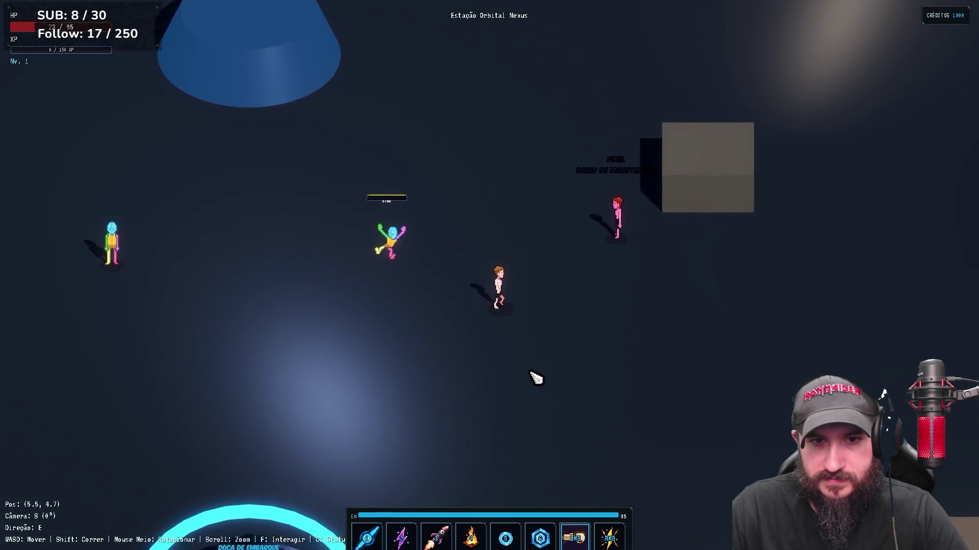
{"action": "key", "text": "w"}
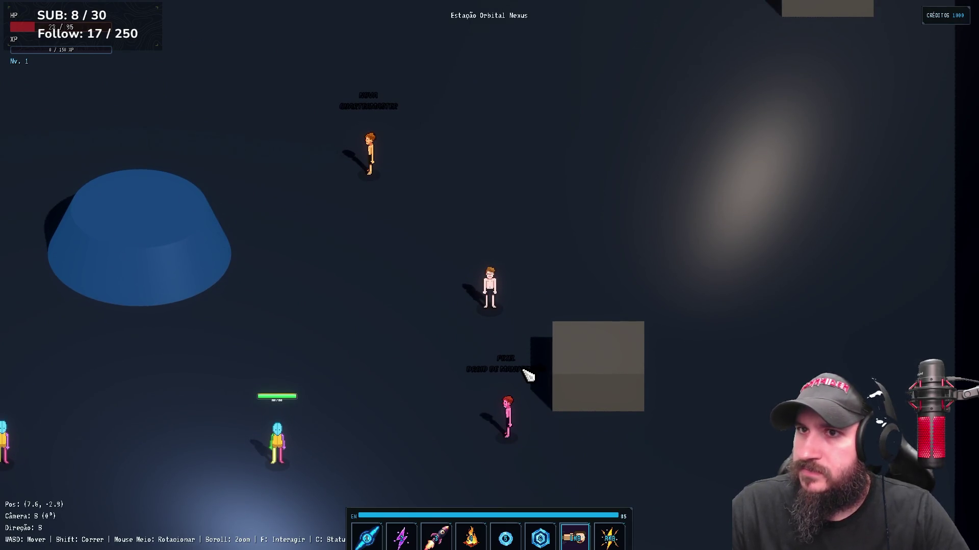
{"action": "key", "text": "alt+Tab"}
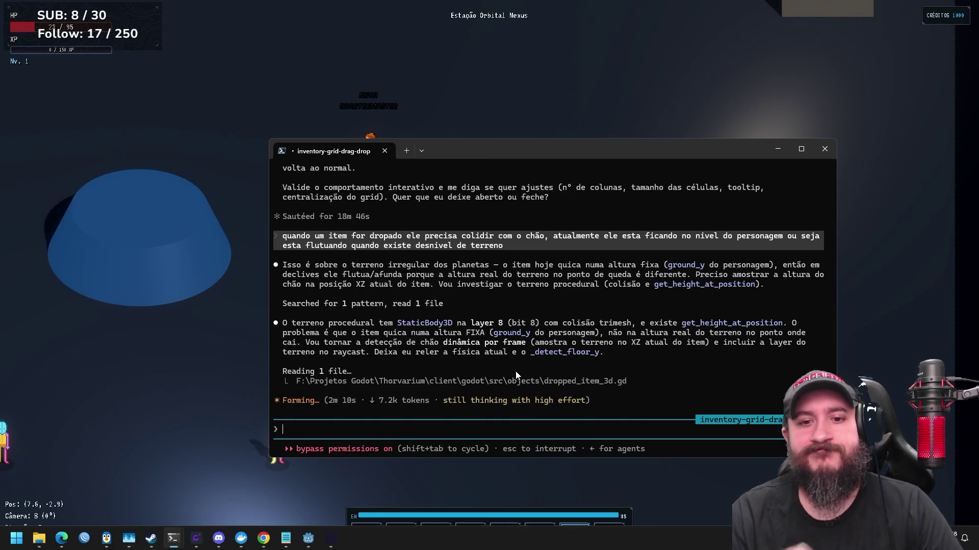
- Run to the wooden dummy and punch it repeatedly until it falls
{"action": "left_click", "coordinate": [622, 99]}
{"action": "key", "text": "a"}
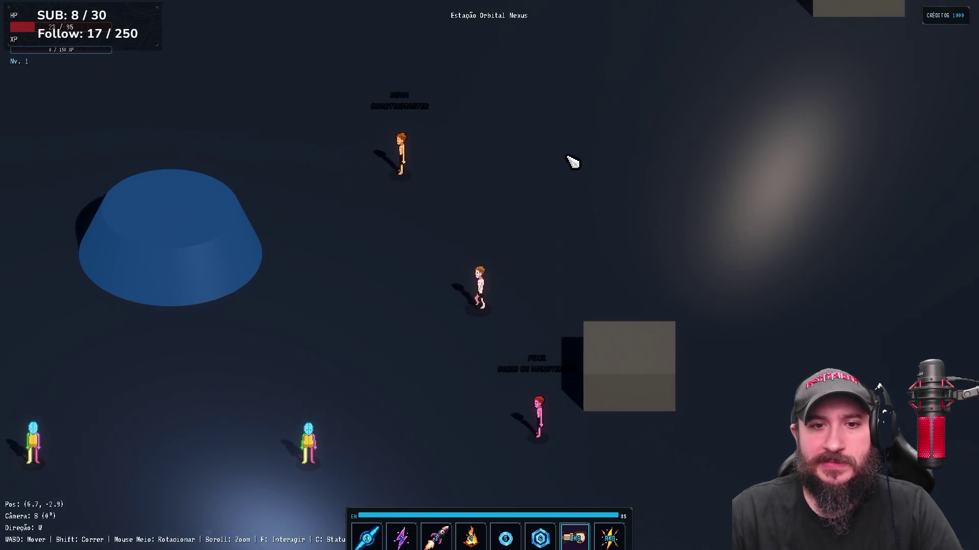
{"action": "key", "text": "s"}
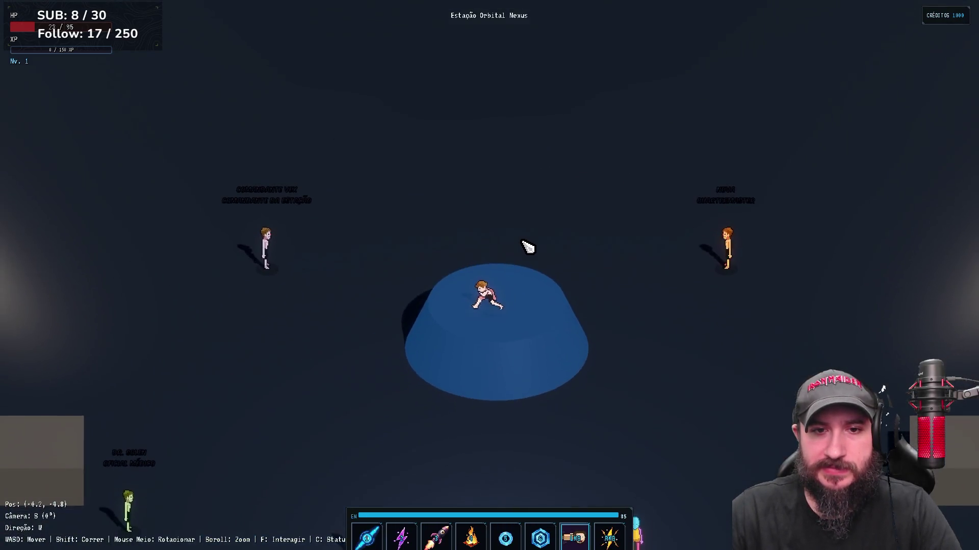
{"action": "key", "text": "d"}
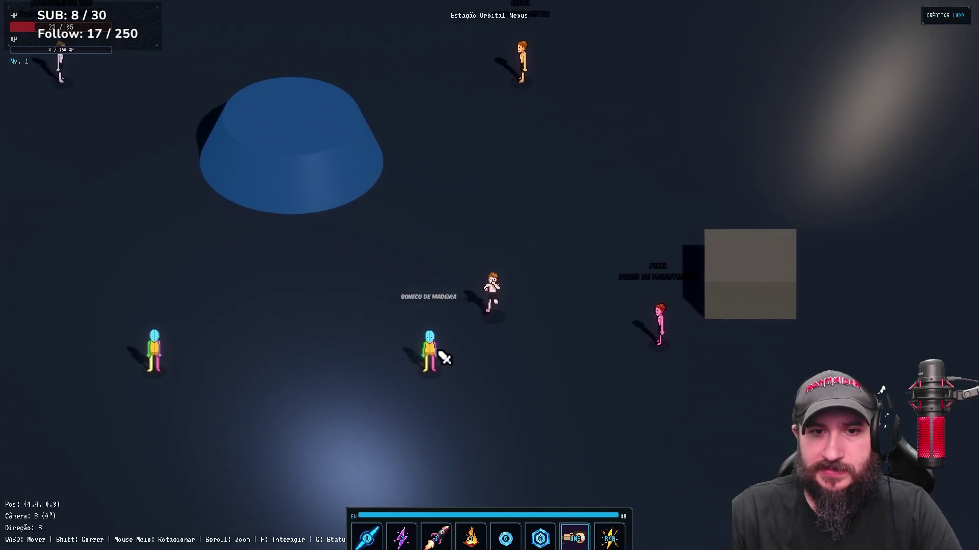
{"action": "left_click", "coordinate": [453, 316]}
{"action": "left_click", "coordinate": [465, 281]}
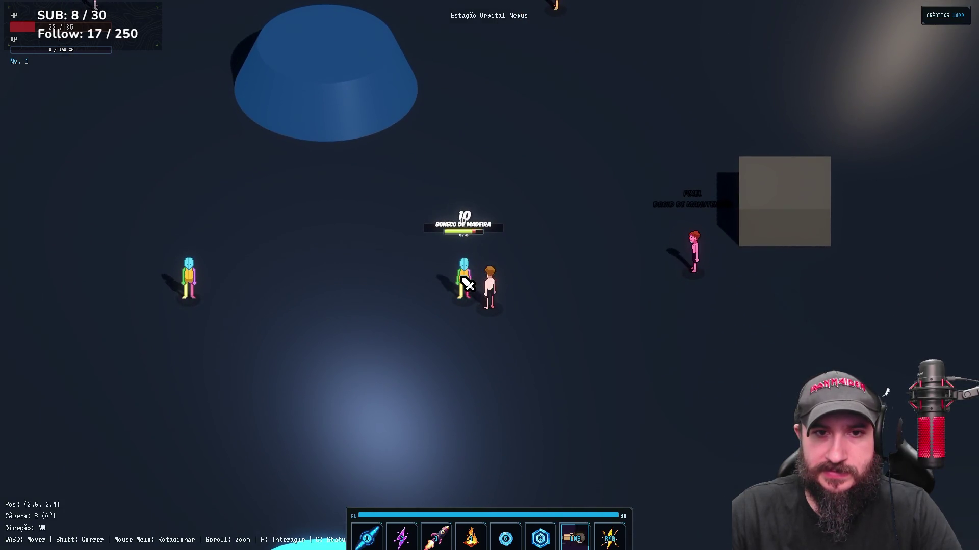
{"action": "left_click", "coordinate": [466, 283]}
{"action": "left_click", "coordinate": [465, 283]}
{"action": "left_click", "coordinate": [465, 283]}
{"action": "left_click", "coordinate": [467, 284]}
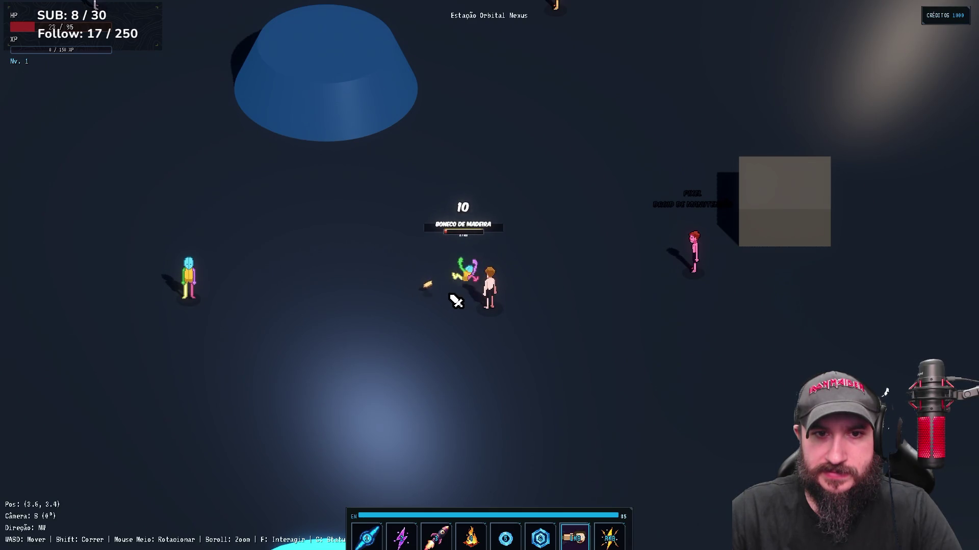
- Attack the dummy with tracking missiles, cyan projectiles and a ring blast while repositioning
{"action": "key", "text": "a"}
{"action": "key", "text": "s"}
{"action": "key", "text": "3"}
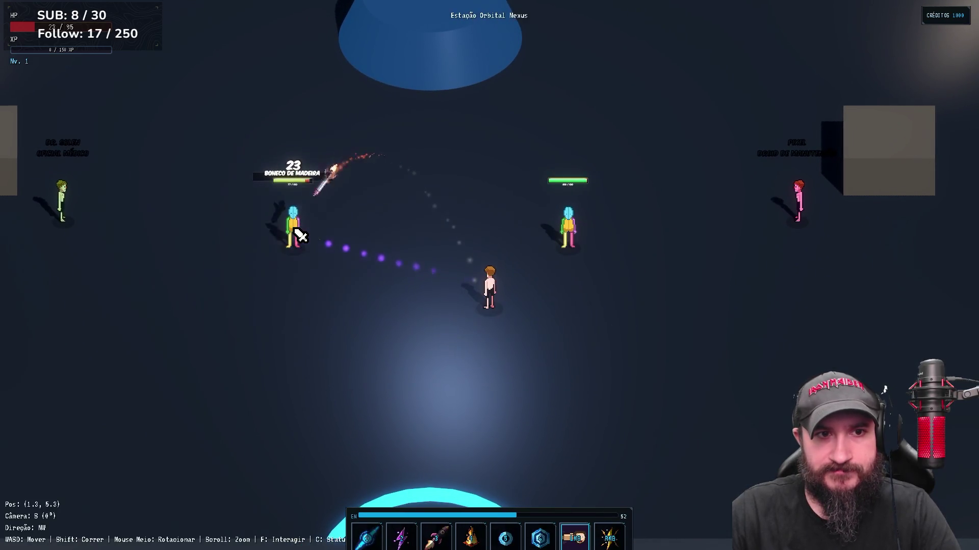
{"action": "key", "text": "1"}
{"action": "key", "text": "1"}
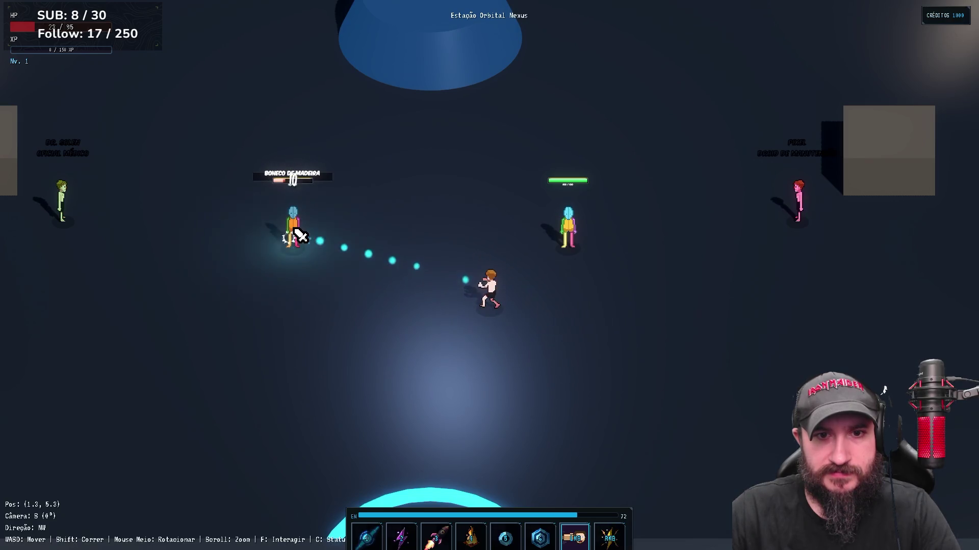
{"action": "key", "text": "2"}
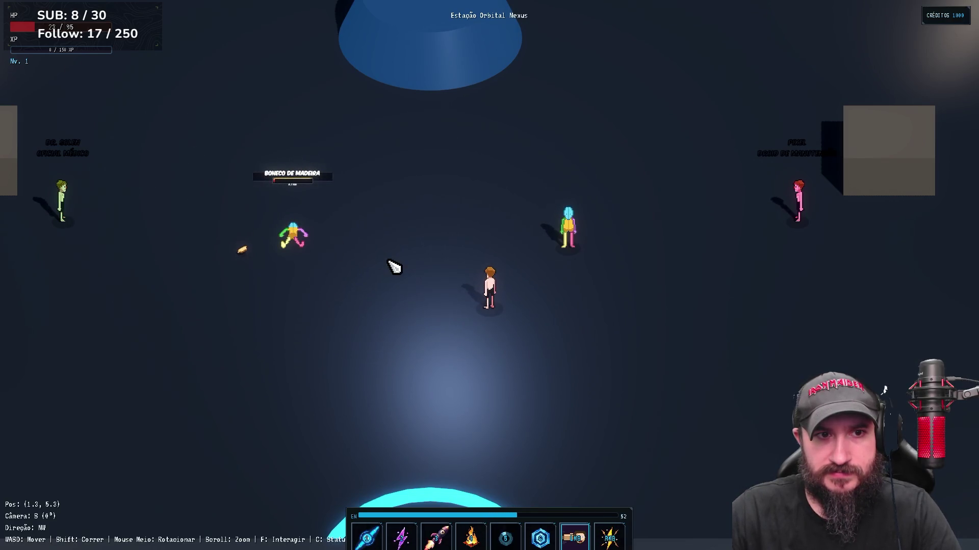
{"action": "key", "text": "a"}
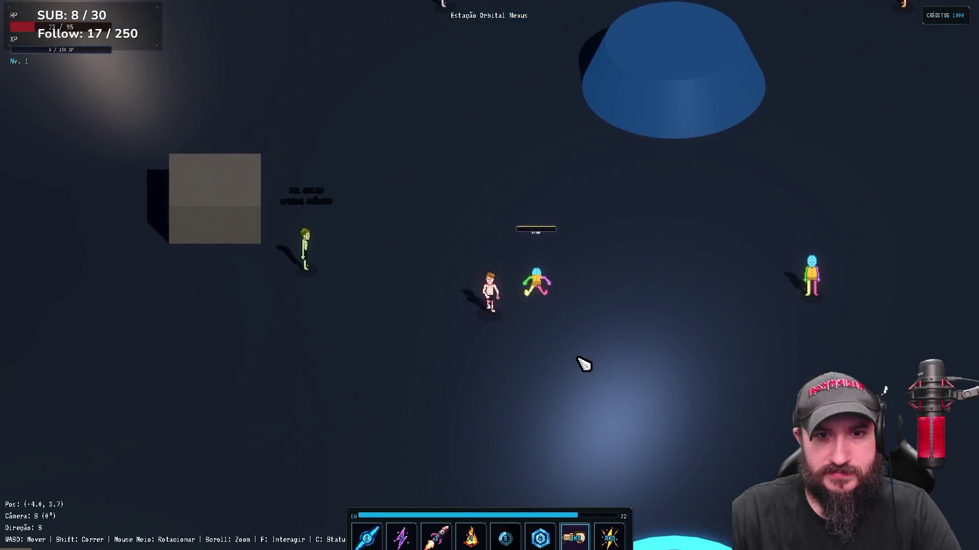
{"action": "key", "text": "s"}
{"action": "key", "text": "d"}
{"action": "key", "text": "d"}
{"action": "key", "text": "3"}
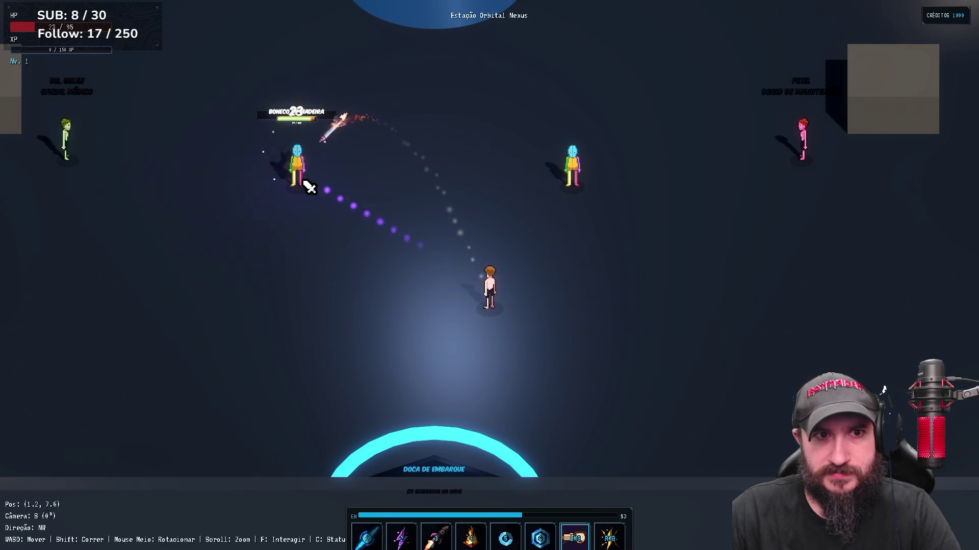
{"action": "key", "text": "1"}
{"action": "key", "text": "1"}
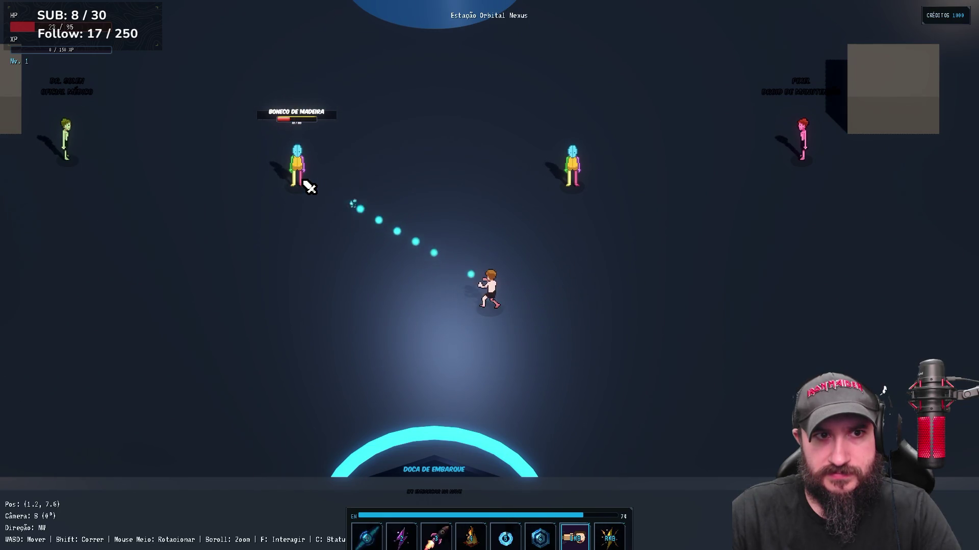
{"action": "key", "text": "1"}
{"action": "key", "text": "1"}
- Run up-left across the station, back to the boarding dock, and open the inventory
{"action": "key", "text": "w+a"}
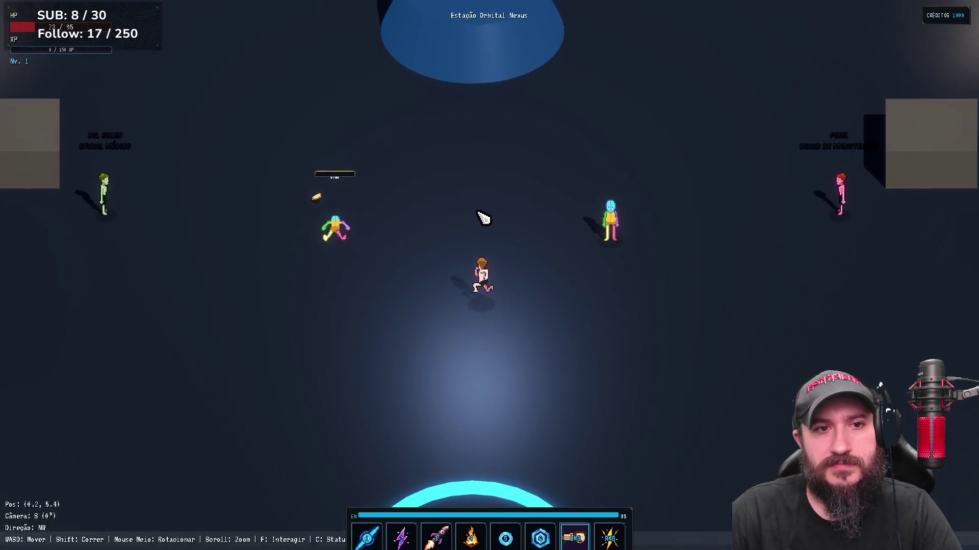
{"action": "key", "text": "s+d"}
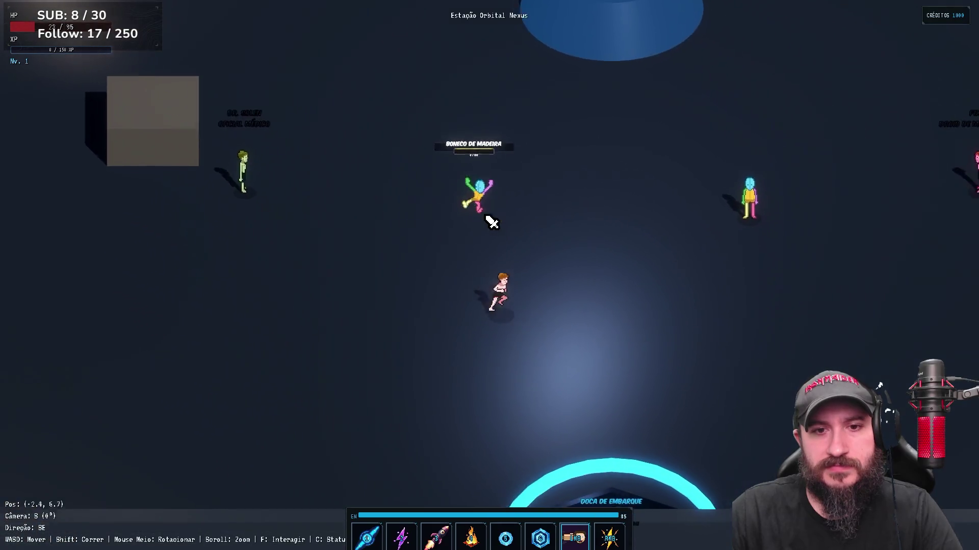
{"action": "key", "text": "i"}
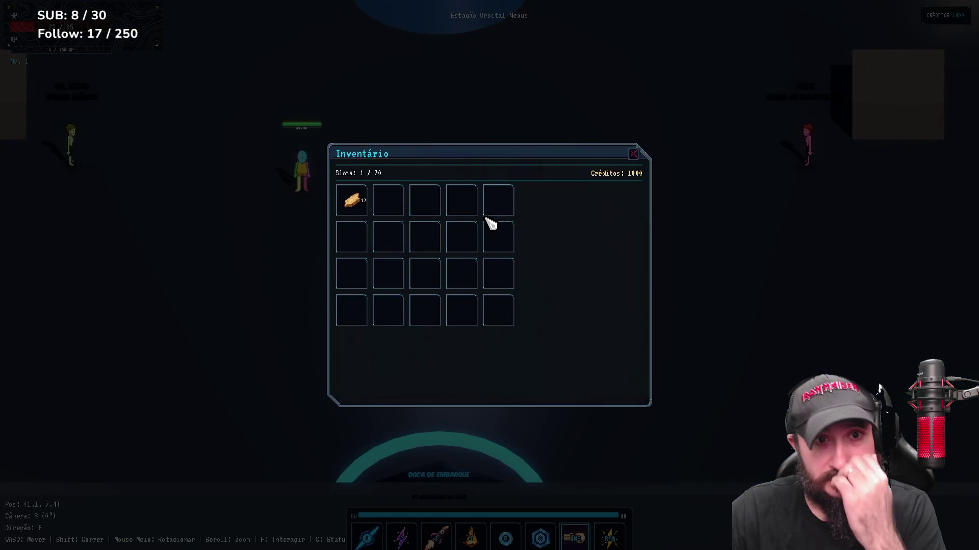
- Close the Inventário window, step north, and bring the Claude Code terminal forward
{"action": "mouse_move", "coordinate": [359, 203]}
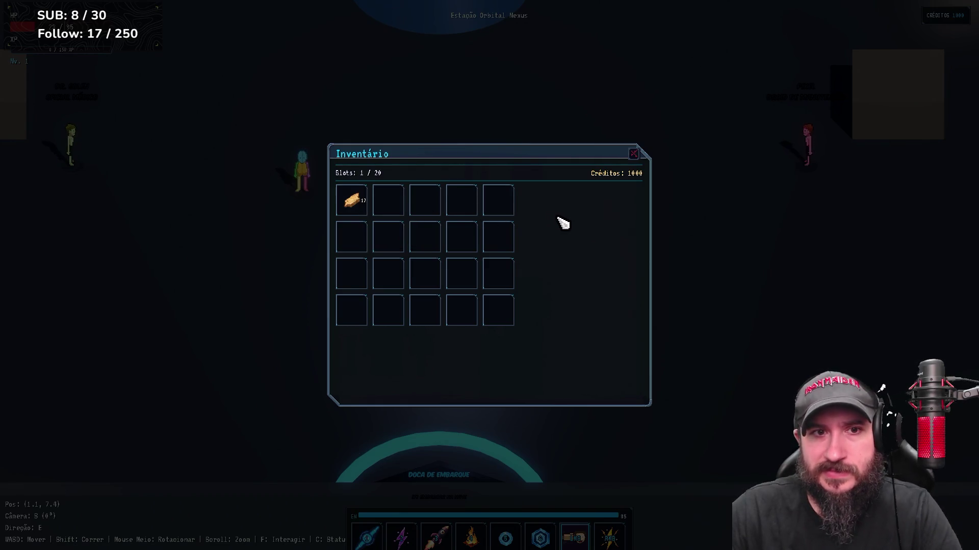
{"action": "left_click", "coordinate": [634, 153]}
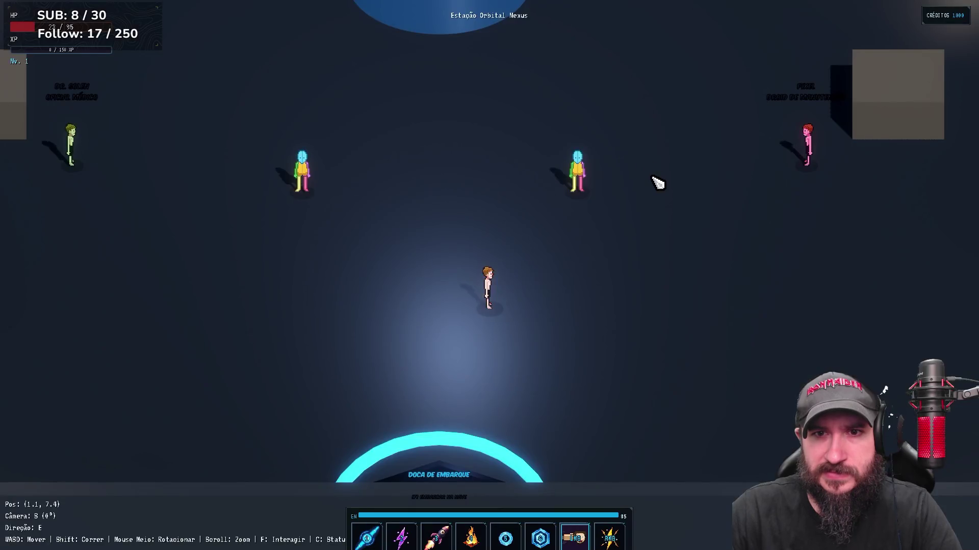
{"action": "key", "text": "w"}
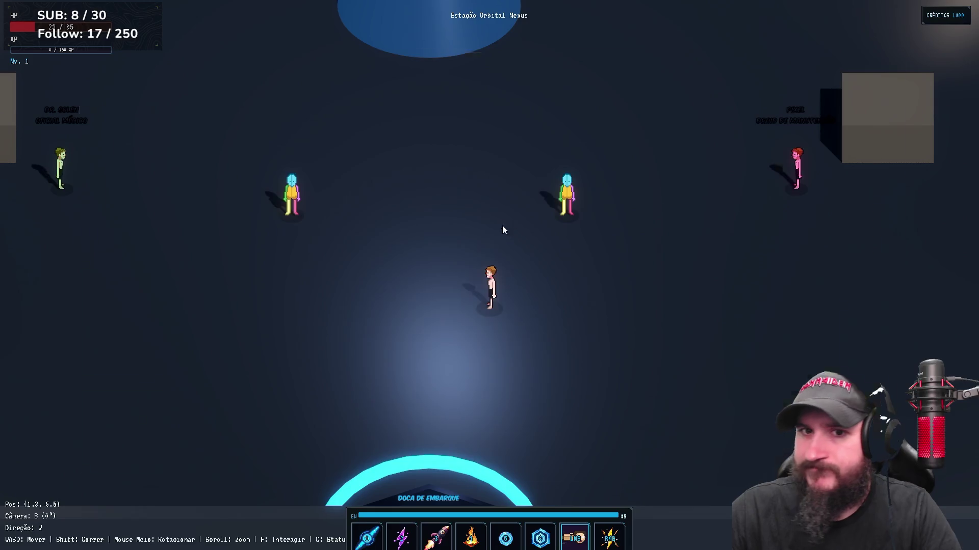
{"action": "key", "text": "alt+Tab"}
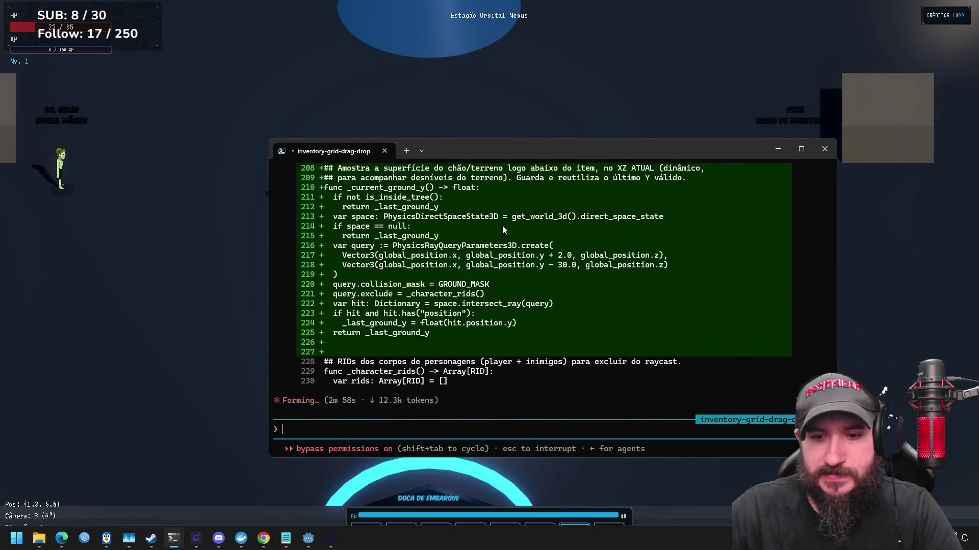
- Back in the game, check the empty Diario de Quests and the Habilidades skills list, then close both
{"action": "key", "text": "alt+Tab"}
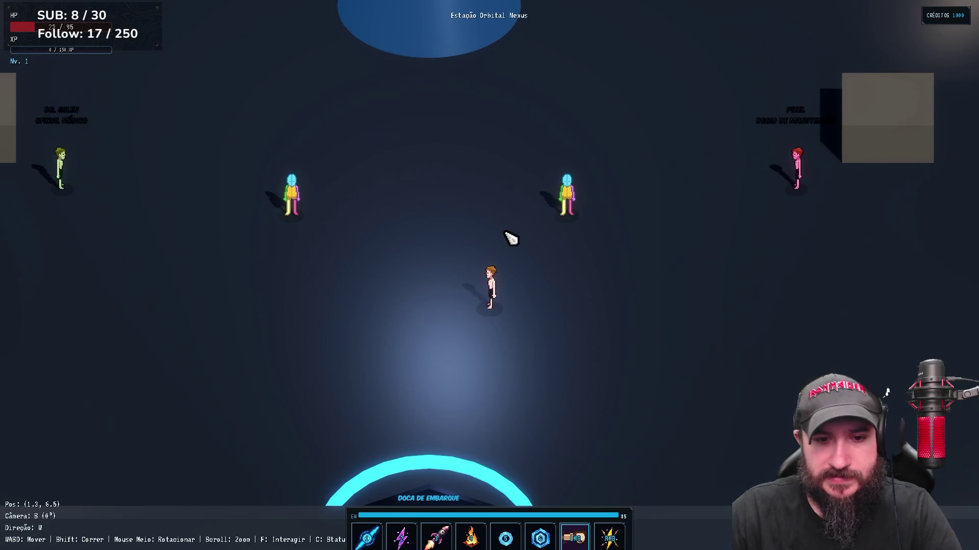
{"action": "key", "text": "j"}
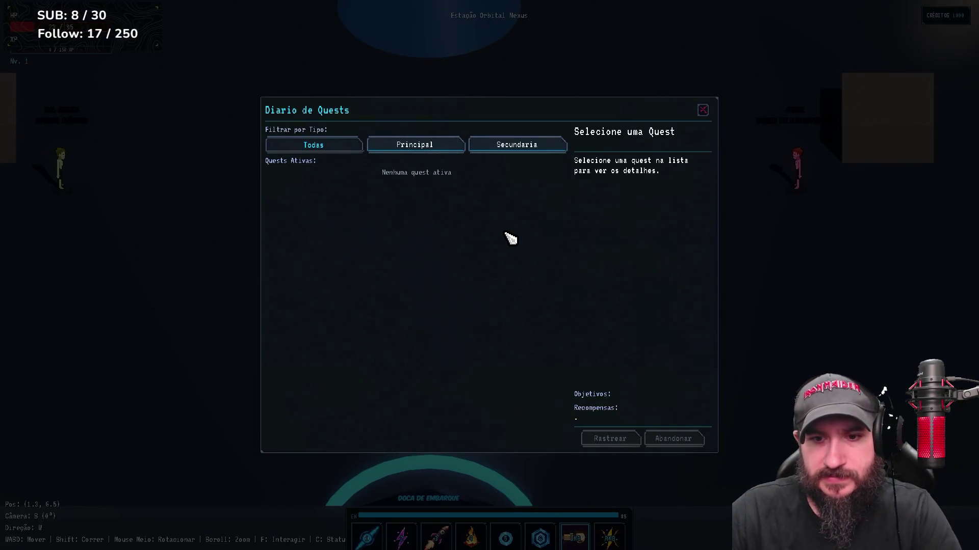
{"action": "key", "text": "Escape"}
{"action": "key", "text": "k"}
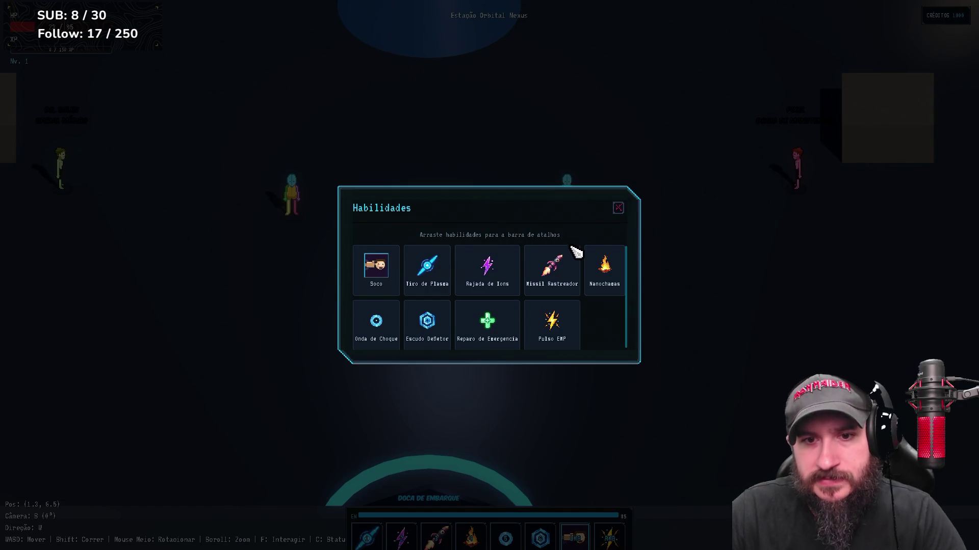
{"action": "left_click", "coordinate": [618, 209]}
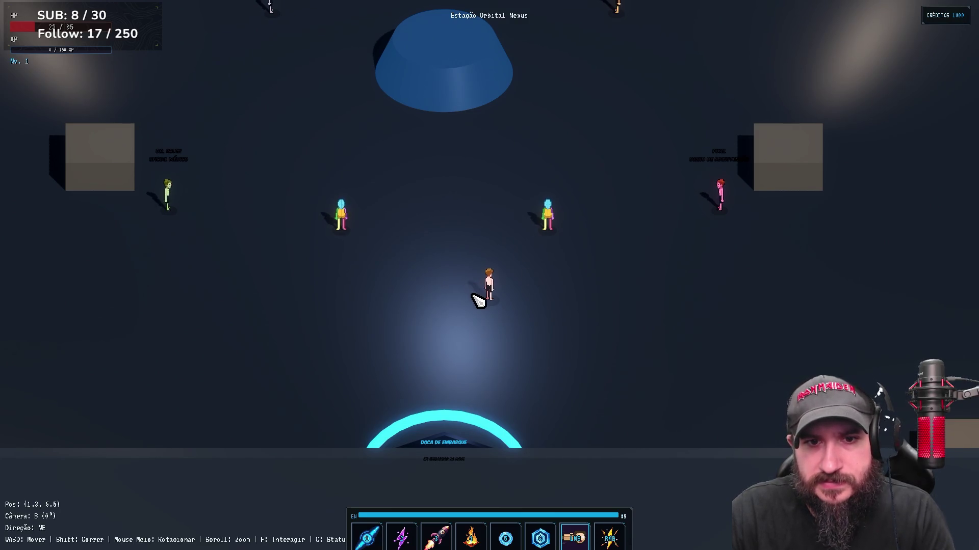
- Zoom the camera in, walk the character west and north, and jump
{"action": "scroll", "coordinate": [478, 300], "scroll_direction": "up", "scroll_amount": 5}
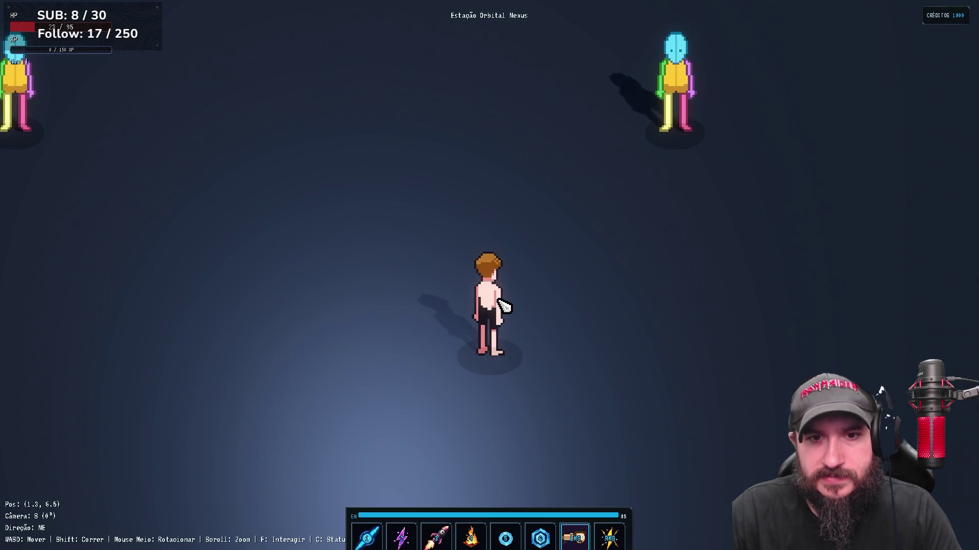
{"action": "key", "text": "a"}
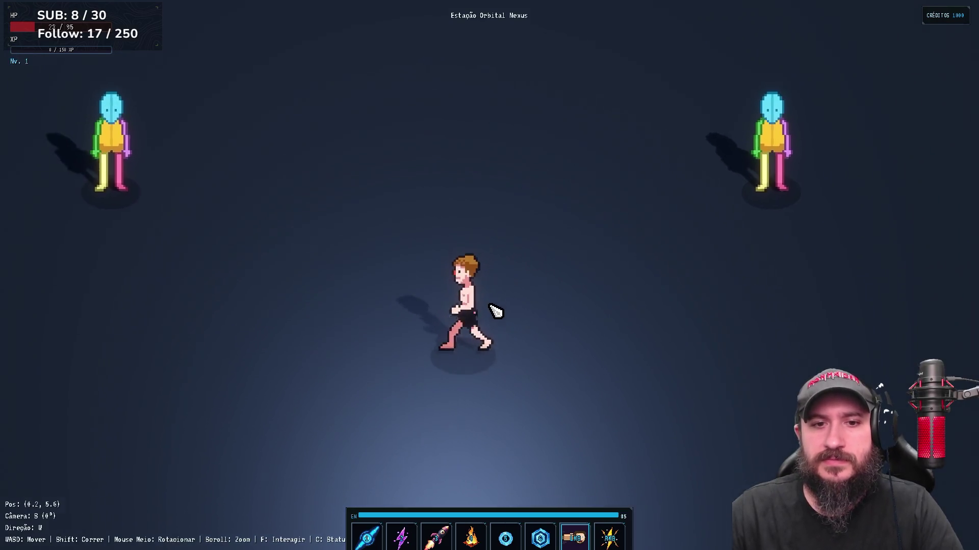
{"action": "key", "text": "w"}
{"action": "key", "text": "space"}
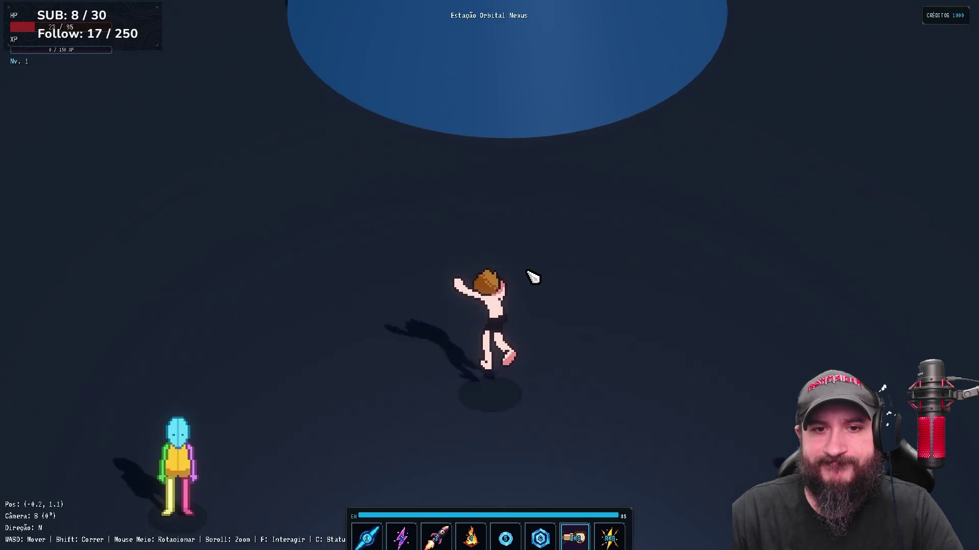
- Walk west up to Comandante Vex, then run back south-east toward the dock
{"action": "key", "text": "a"}
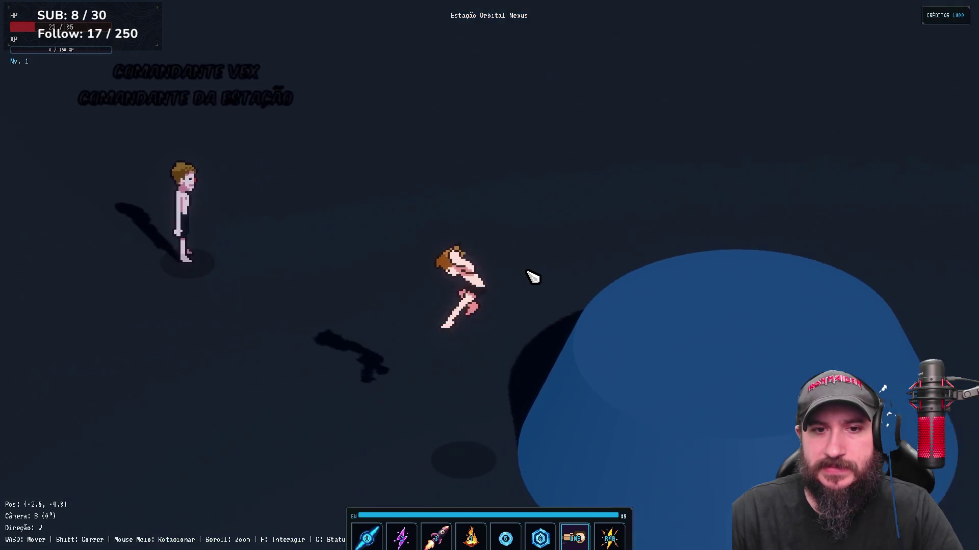
{"action": "key", "text": "s"}
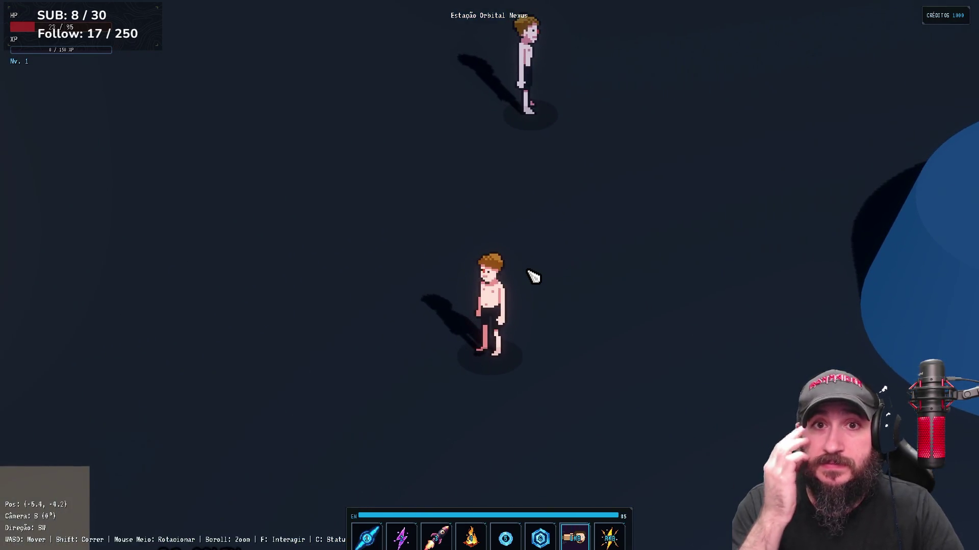
{"action": "key", "text": "w"}
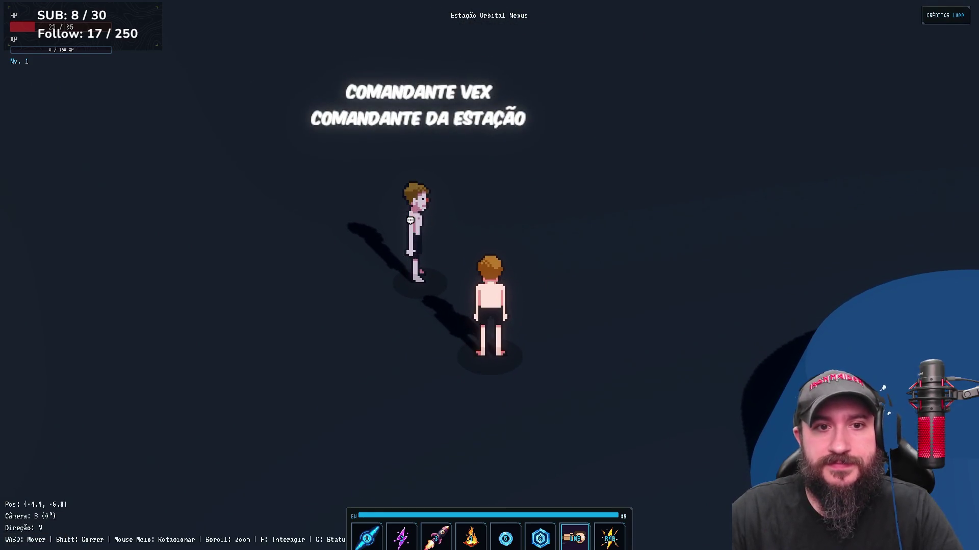
{"action": "key", "text": "s"}
{"action": "key", "text": "d"}
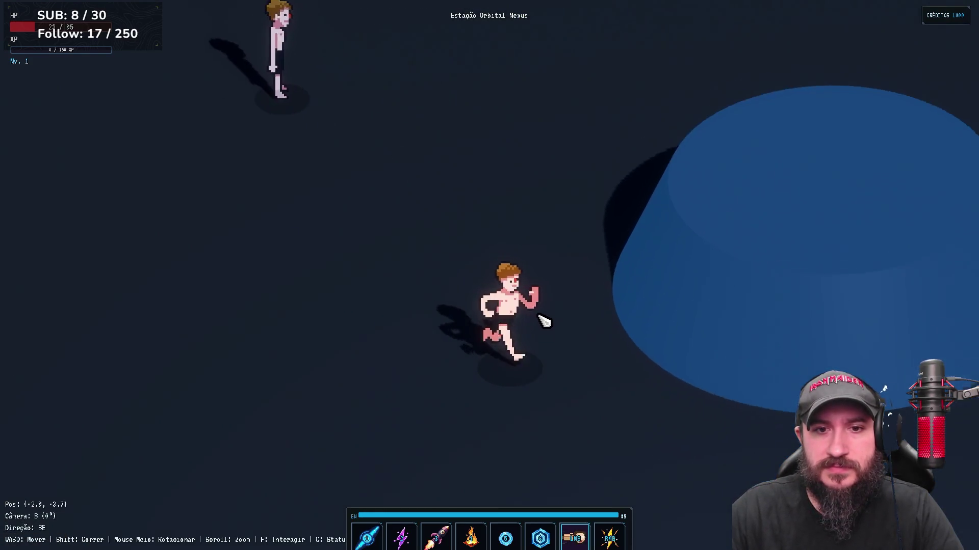
{"action": "key", "text": "s"}
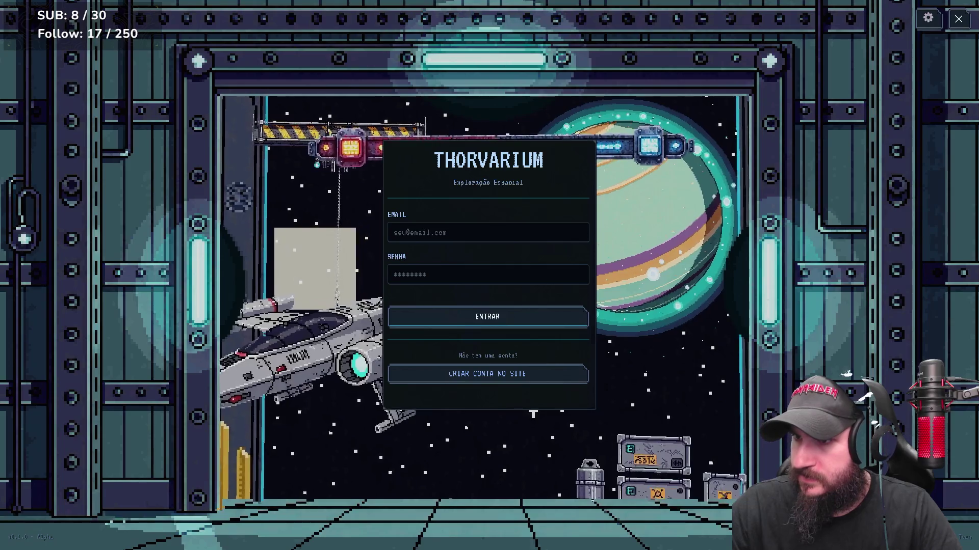
- Log in with the developer account e-mail and confirm entry to dock at Estação Orbital Nexus
{"action": "left_click", "coordinate": [476, 233]}
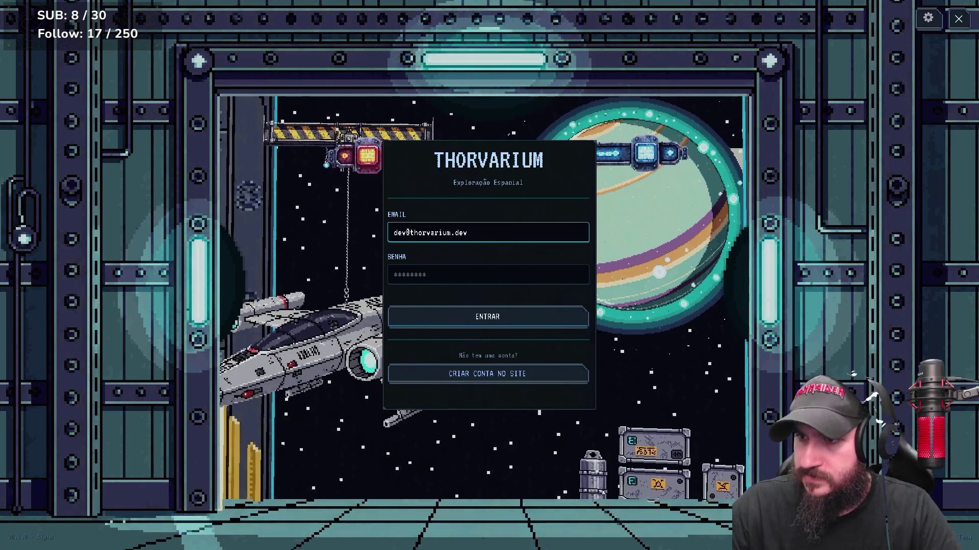
{"action": "left_click", "coordinate": [538, 320]}
{"action": "left_click", "coordinate": [462, 296]}
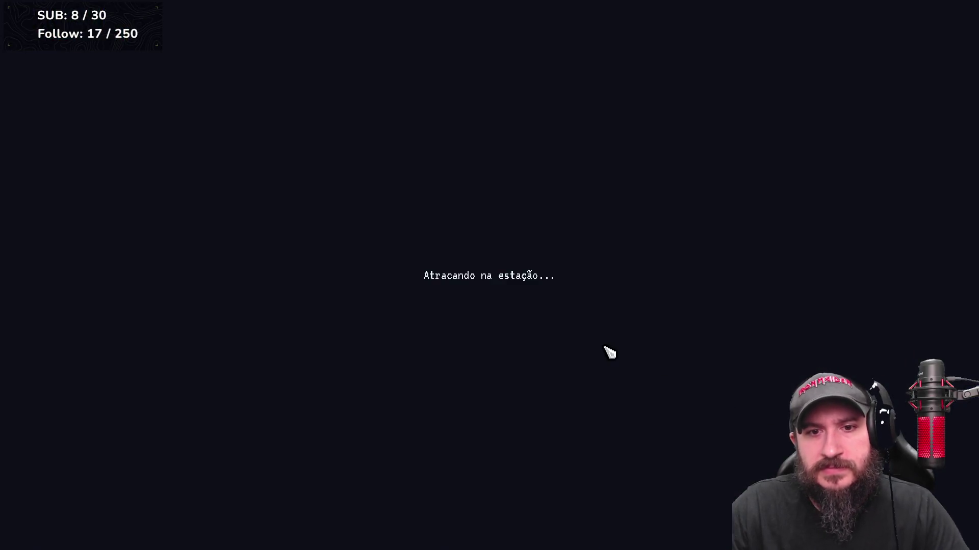
{"action": "key", "text": "s"}
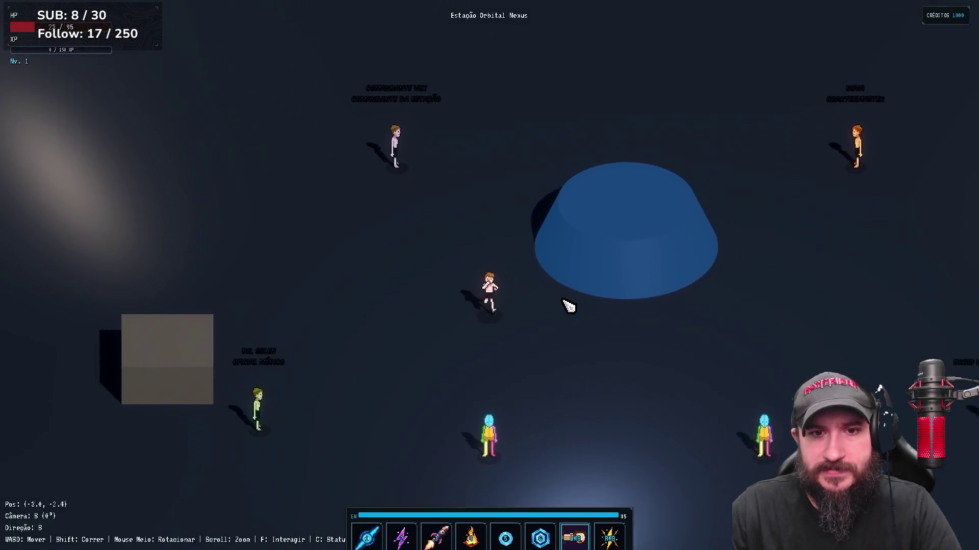
- Fire a tracking missile at the wooden dummy and briefly check the inventory
{"action": "key", "text": "3"}
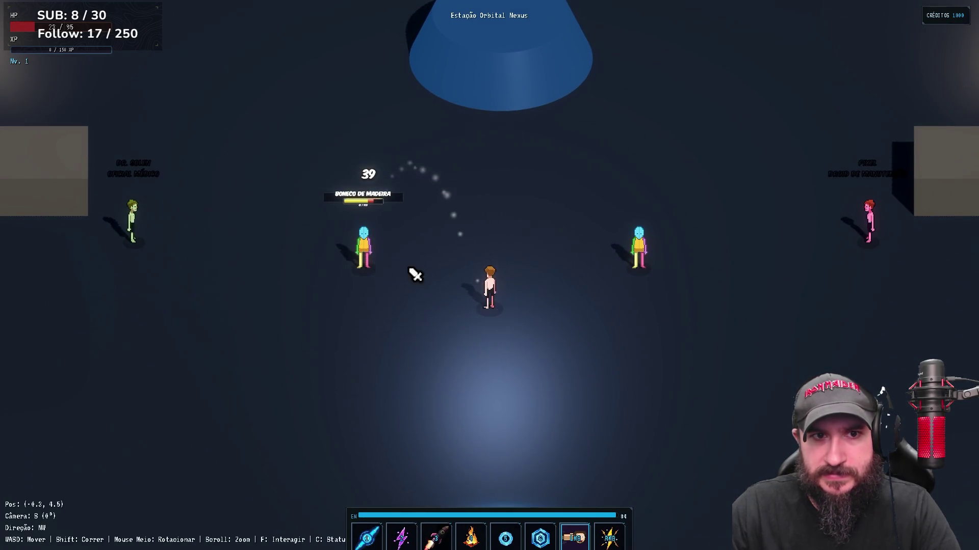
{"action": "key", "text": "i"}
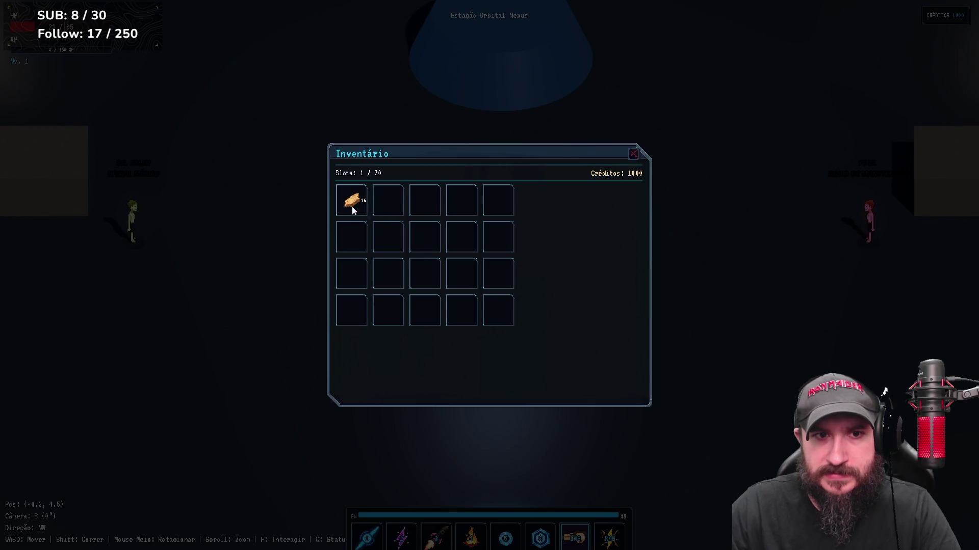
{"action": "key", "text": "i"}
- Walk the player east across the station onto the crate and open the Inventário window
{"action": "key", "text": "d"}
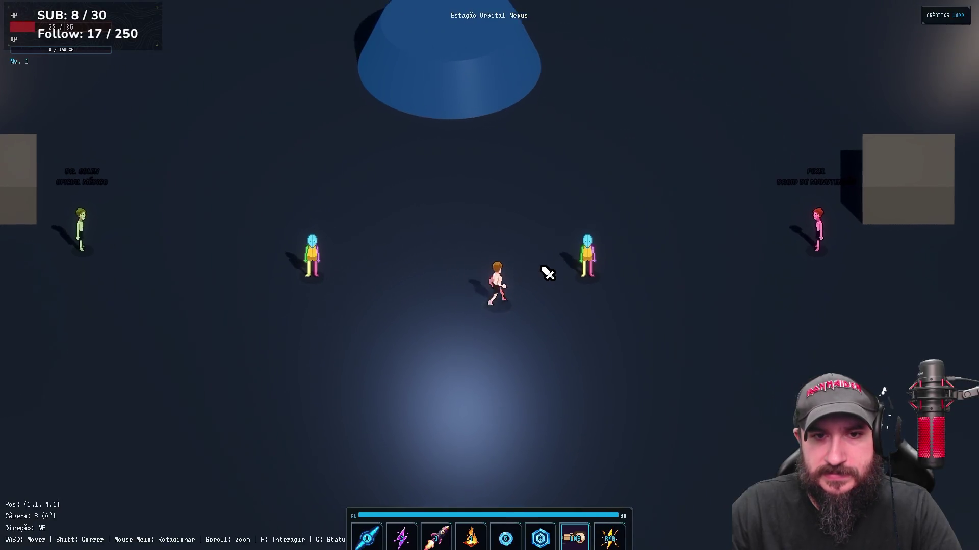
{"action": "key", "text": "d"}
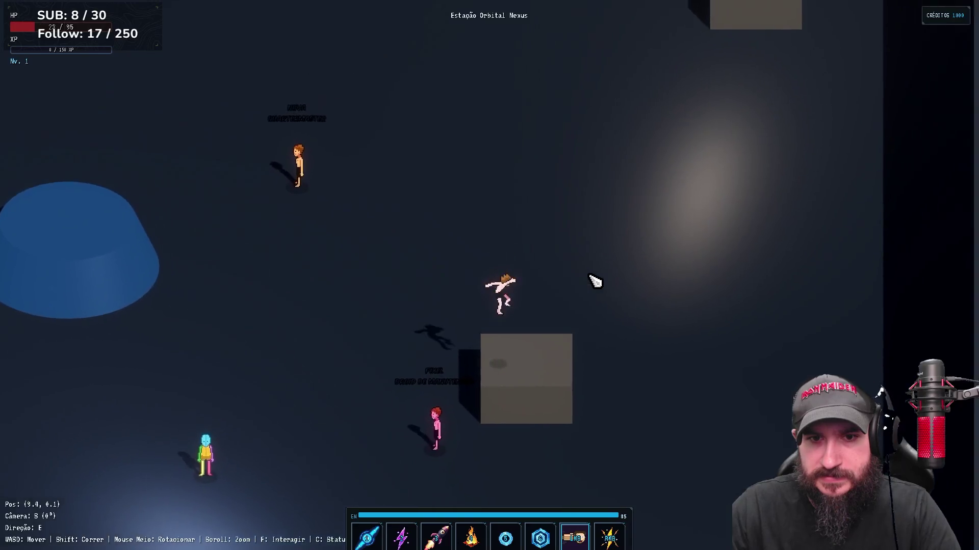
{"action": "key", "text": "a"}
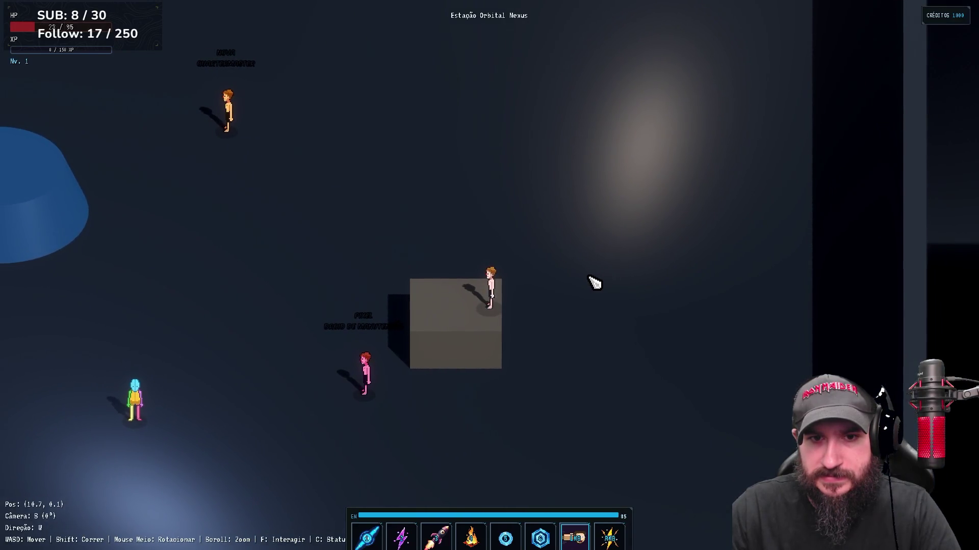
{"action": "key", "text": "i"}
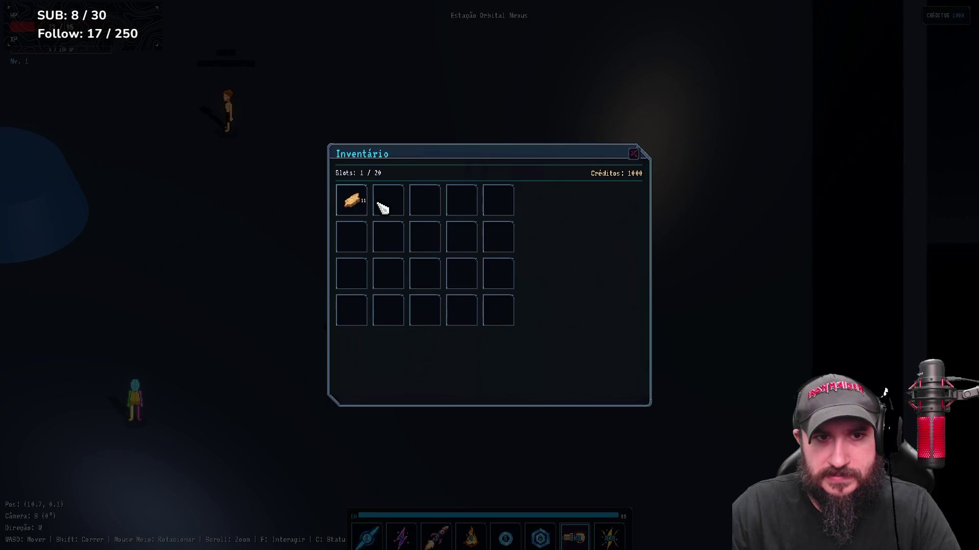
- Rotate the camera around the player and drop wood from the inventory onto the floor
{"action": "left_click", "coordinate": [634, 154]}
{"action": "mouse_move", "coordinate": [657, 306]}
{"action": "left_mouse_down"}
{"action": "mouse_move", "coordinate": [516, 280]}
{"action": "mouse_move", "coordinate": [254, 282]}
{"action": "mouse_move", "coordinate": [557, 280]}
{"action": "mouse_move", "coordinate": [943, 319]}
{"action": "mouse_move", "coordinate": [651, 311]}
{"action": "mouse_move", "coordinate": [586, 291]}
{"action": "mouse_move", "coordinate": [290, 282]}
{"action": "mouse_move", "coordinate": [743, 294]}
{"action": "mouse_move", "coordinate": [616, 282]}
{"action": "mouse_move", "coordinate": [673, 281]}
{"action": "left_mouse_up"}
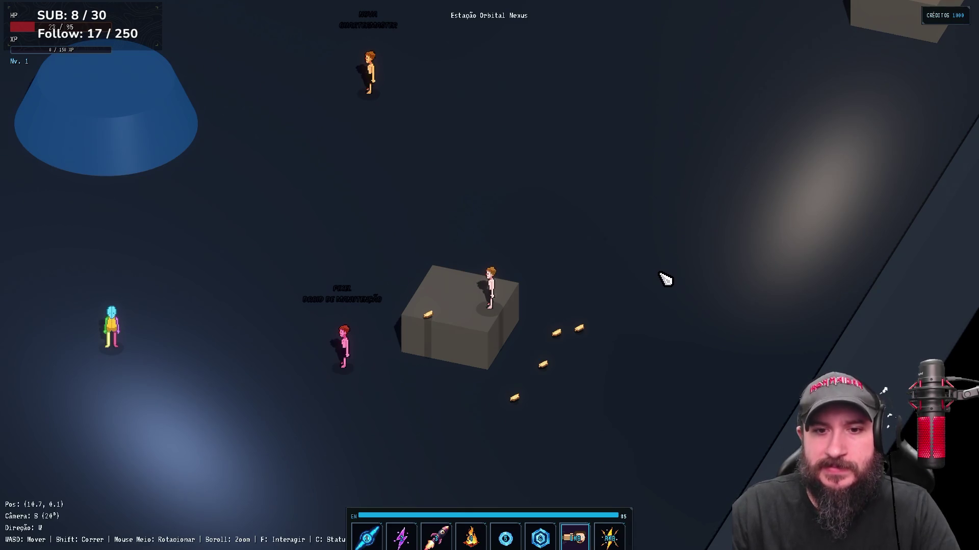
{"action": "key", "text": "i"}
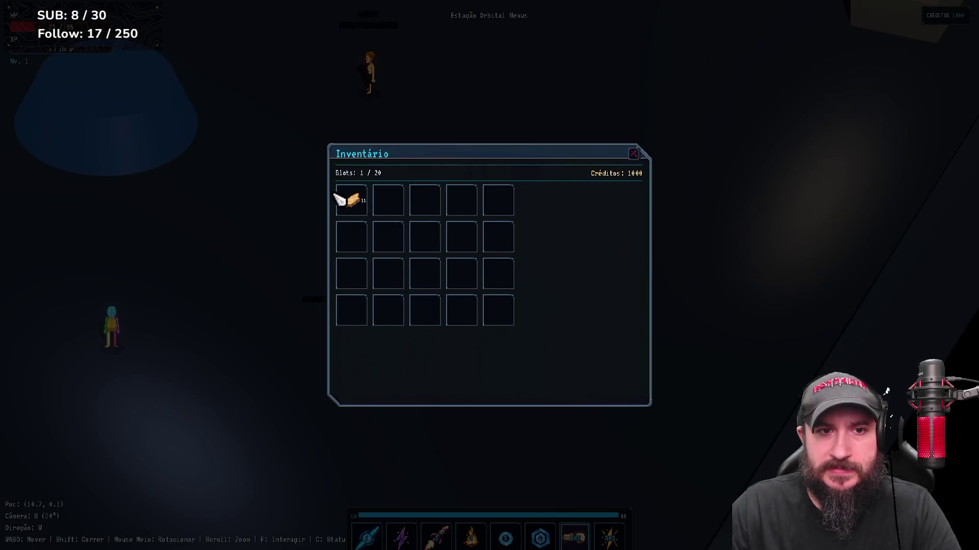
{"action": "mouse_move", "coordinate": [365, 206]}
{"action": "left_mouse_down"}
{"action": "mouse_move", "coordinate": [241, 191]}
{"action": "mouse_move", "coordinate": [292, 209]}
{"action": "left_mouse_up"}
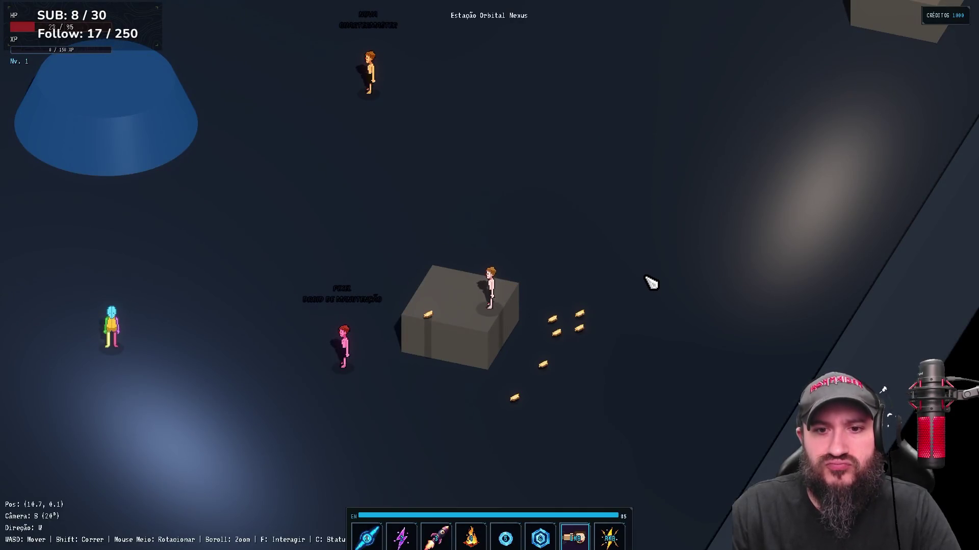
- Drop more wood onto the floor beside the box and check the remaining stack
{"action": "key", "text": "i"}
{"action": "key", "text": "i"}
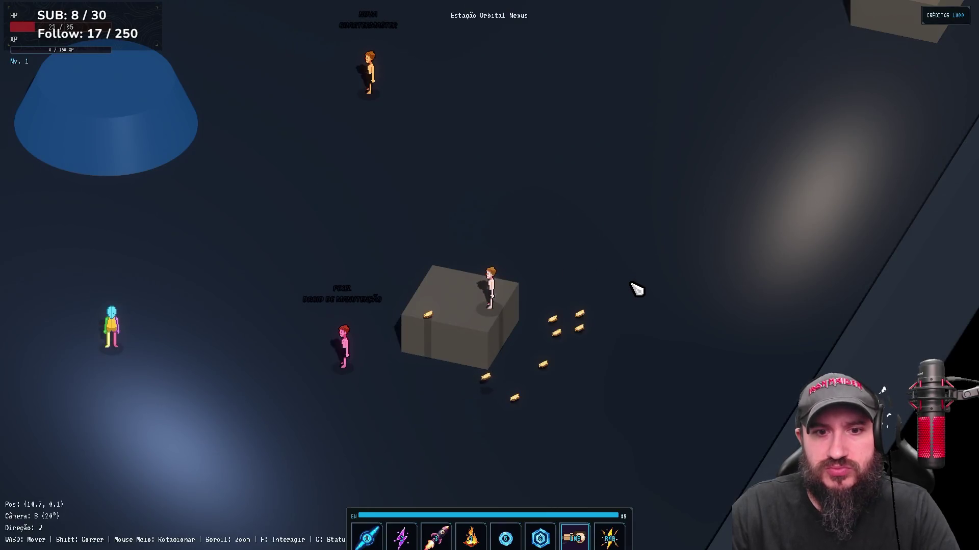
{"action": "key", "text": "i"}
{"action": "left_click_drag", "start_coordinate": [356, 209], "coordinate": [612, 277]}
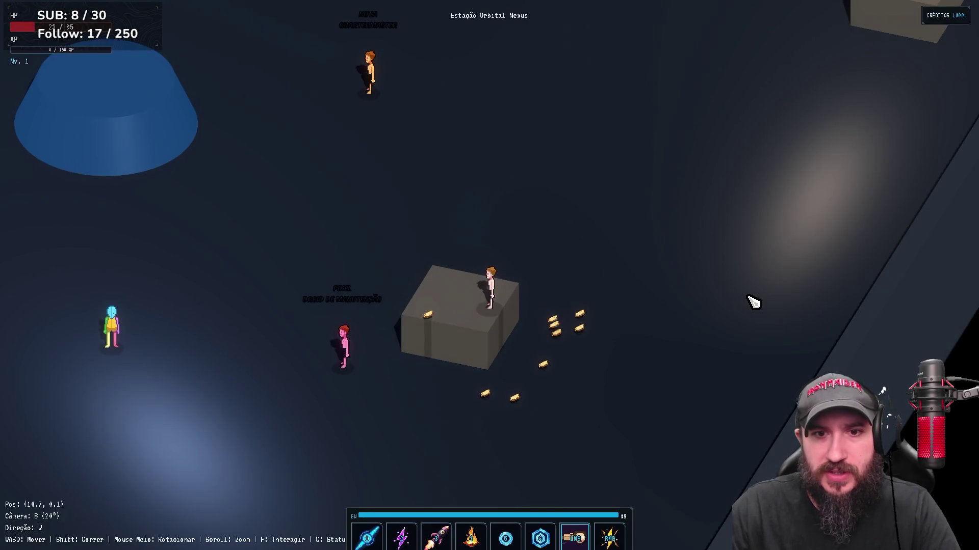
{"action": "key", "text": "i"}
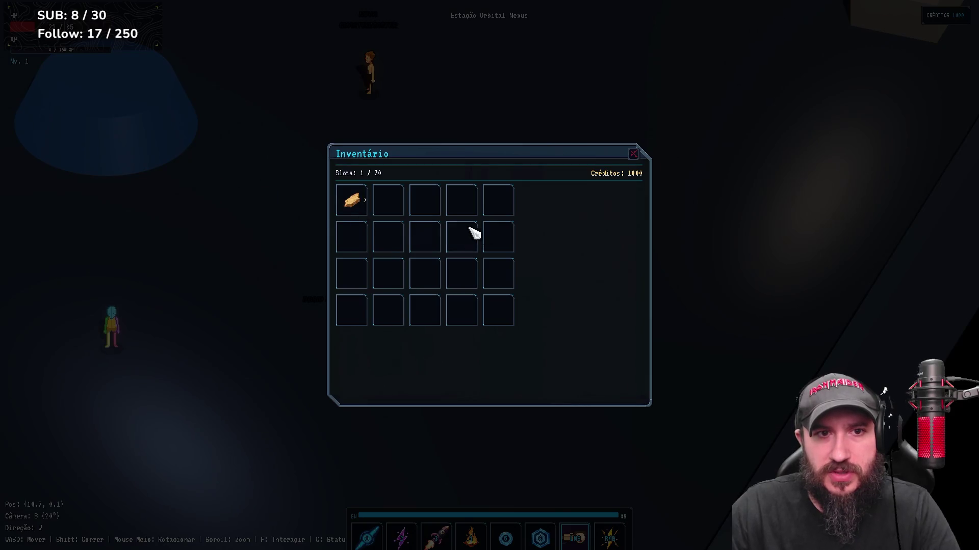
{"action": "key", "text": "i"}
- Turn the camera to a southwest angle, jump the player onto the box, and pause the game
{"action": "mouse_move", "coordinate": [613, 279]}
{"action": "left_mouse_down"}
{"action": "mouse_move", "coordinate": [343, 258]}
{"action": "mouse_move", "coordinate": [659, 276]}
{"action": "left_mouse_up"}
{"action": "key", "text": "s"}
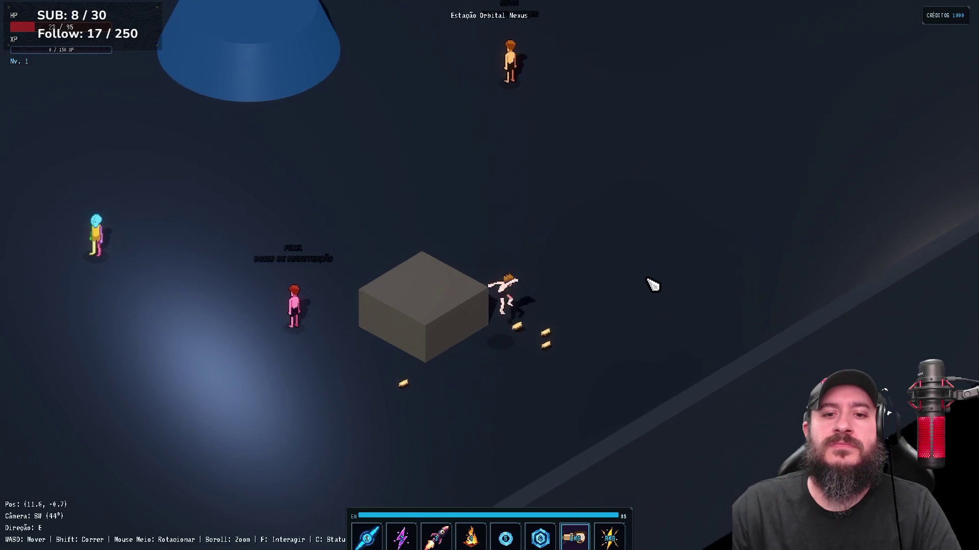
{"action": "key", "text": "w"}
{"action": "key", "text": "space"}
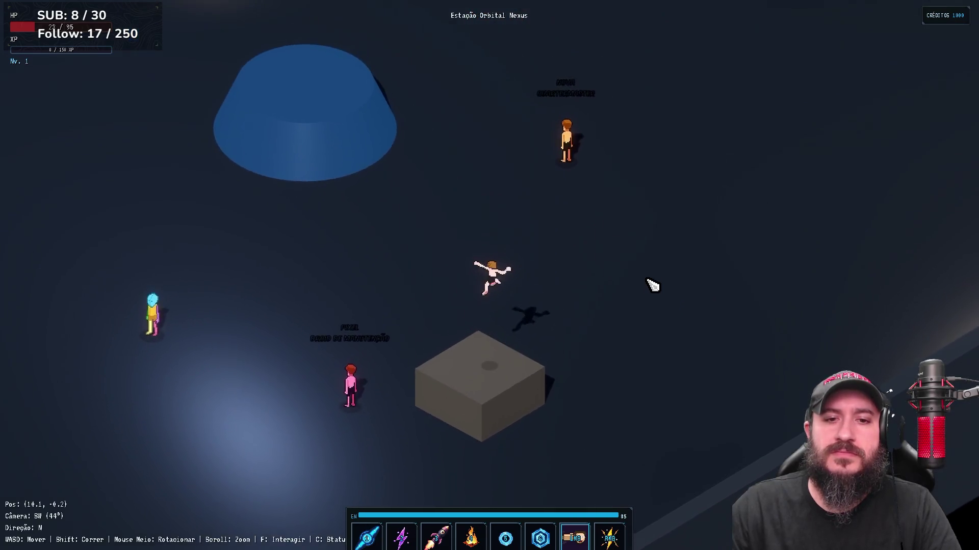
{"action": "key", "text": "Escape"}
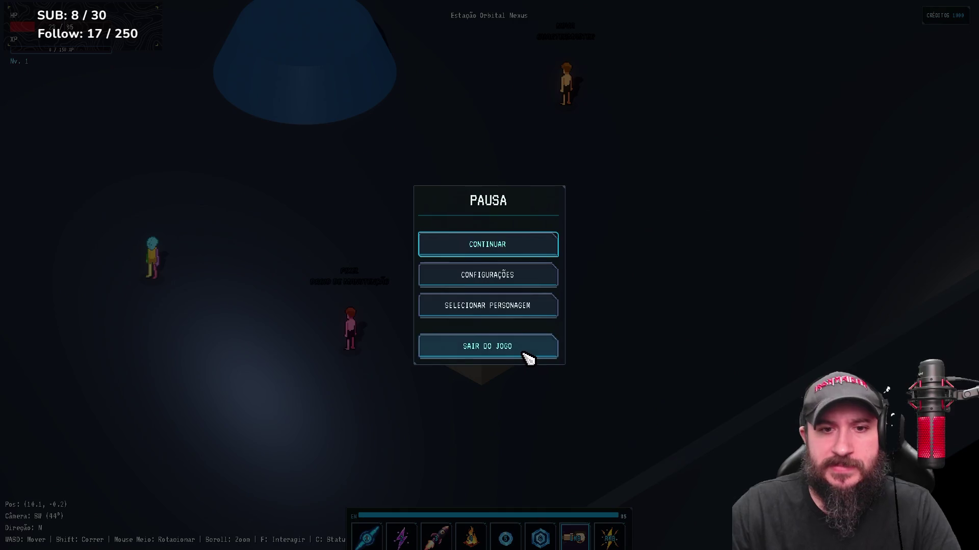
- Quit the game and submit the request 'quando um item é dropado por um jogador não pode ser recolhido por ele mesmo por 5 se…' in Claude Code
{"action": "left_click", "coordinate": [544, 351]}
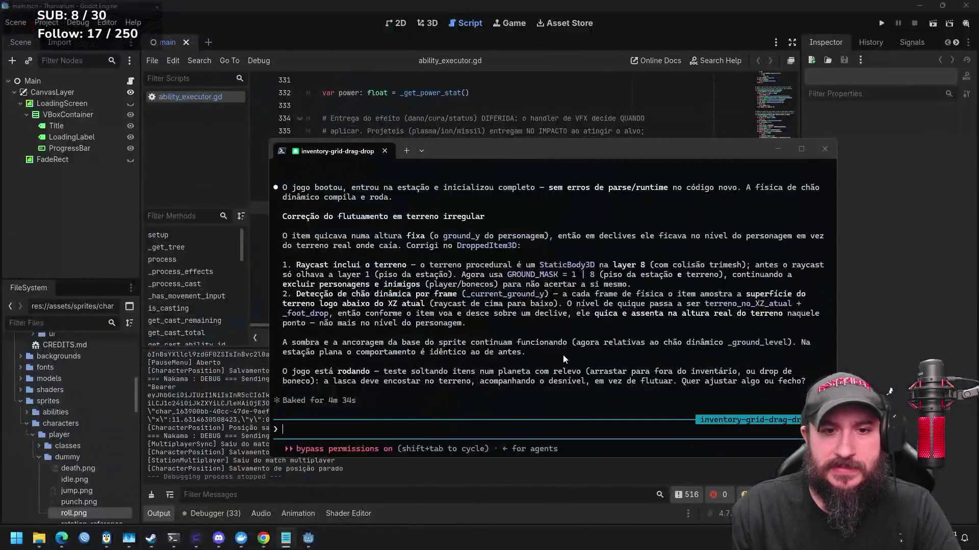
{"action": "type", "text": "quando um item é dr"}
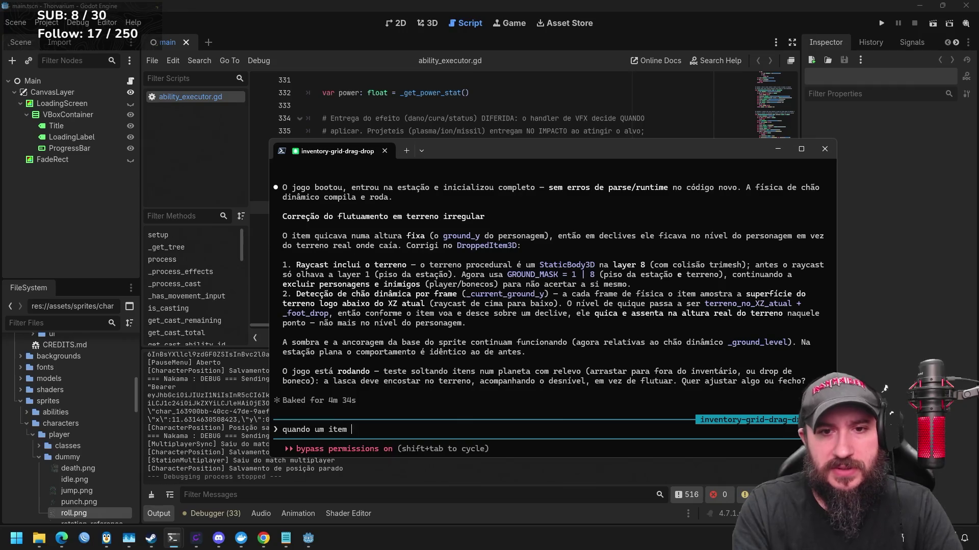
{"action": "type", "text": "opado por um j"}
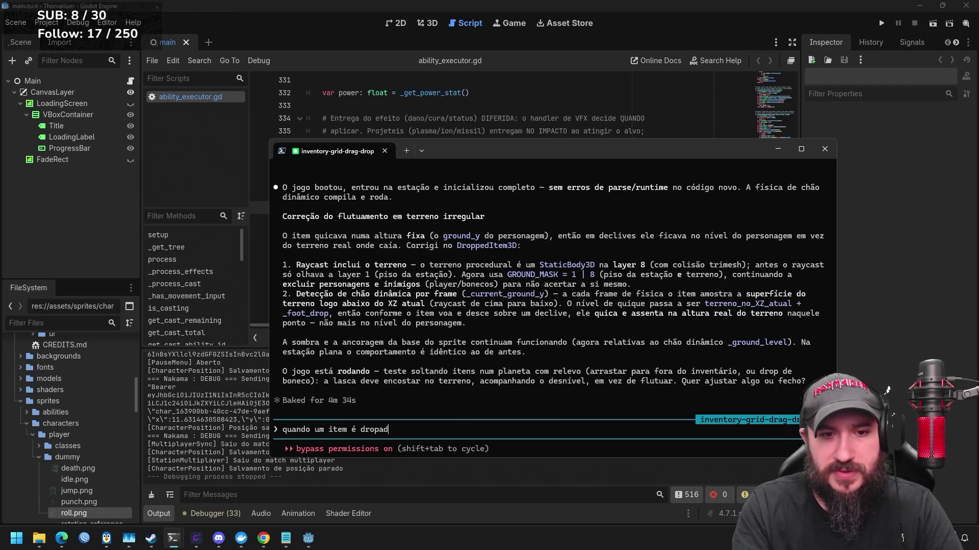
{"action": "type", "text": "ogador nã"}
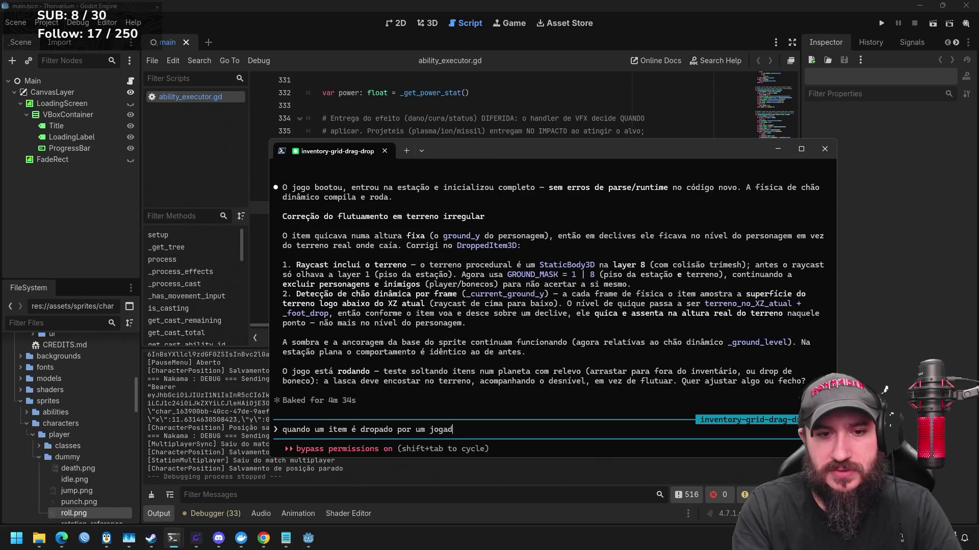
{"action": "type", "text": "o pode ser "}
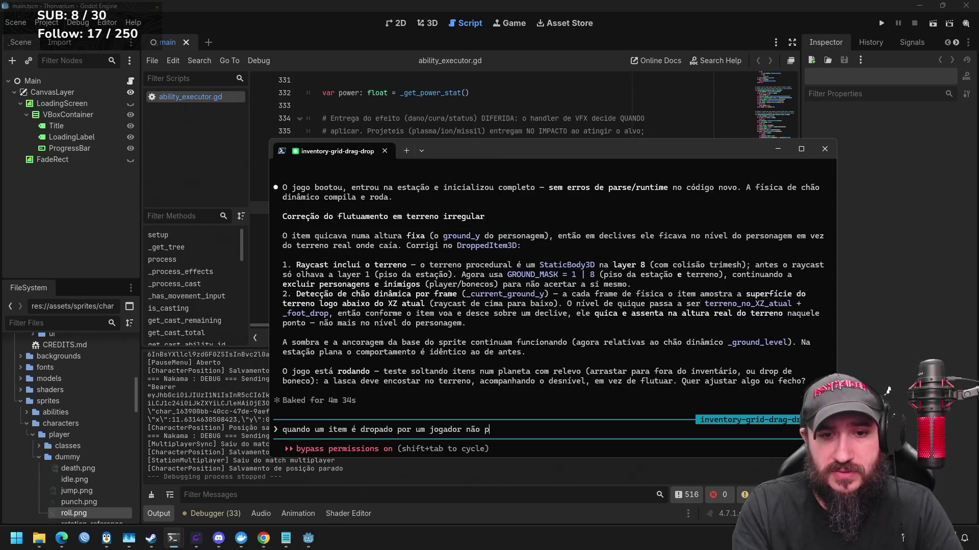
{"action": "type", "text": "recolhido "}
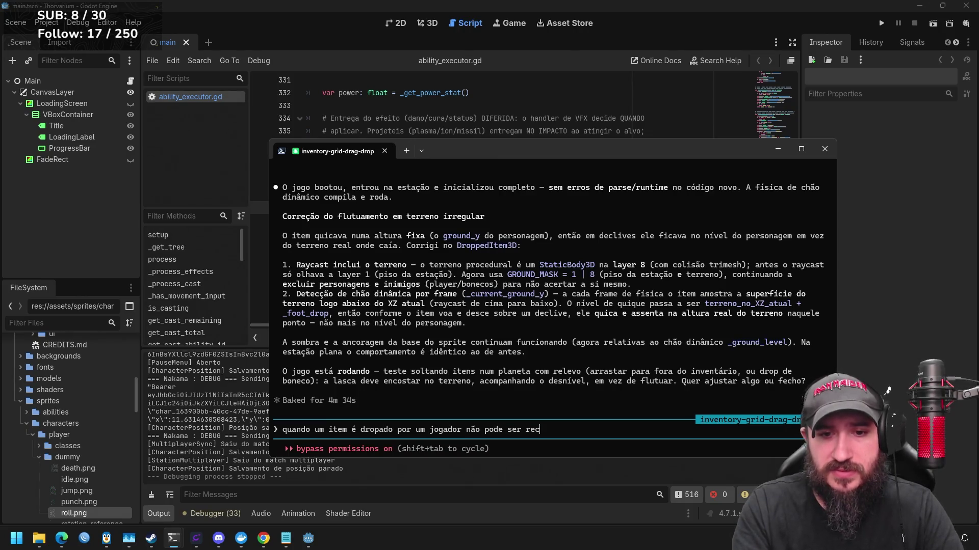
{"action": "type", "text": "por ele mesmo por"}
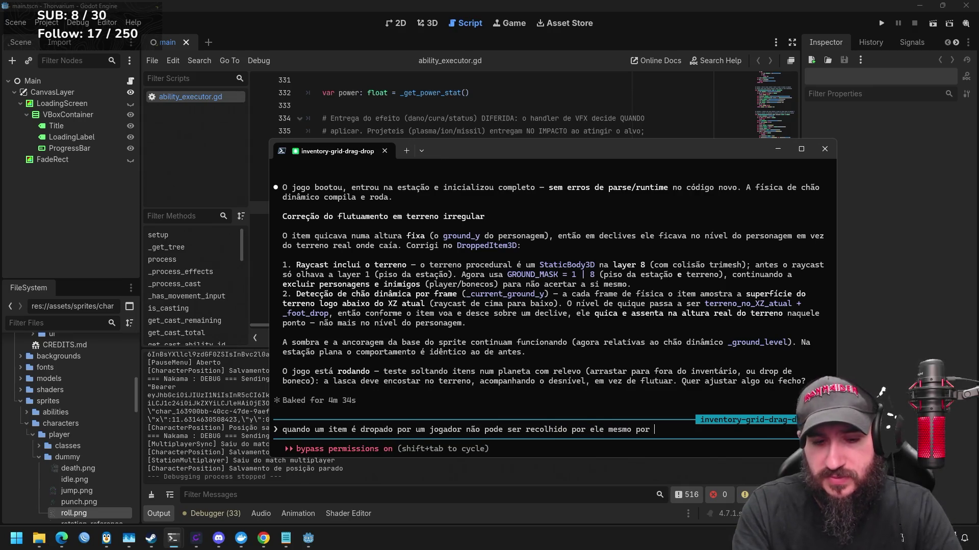
{"action": "type", "text": " 5 segundos"}
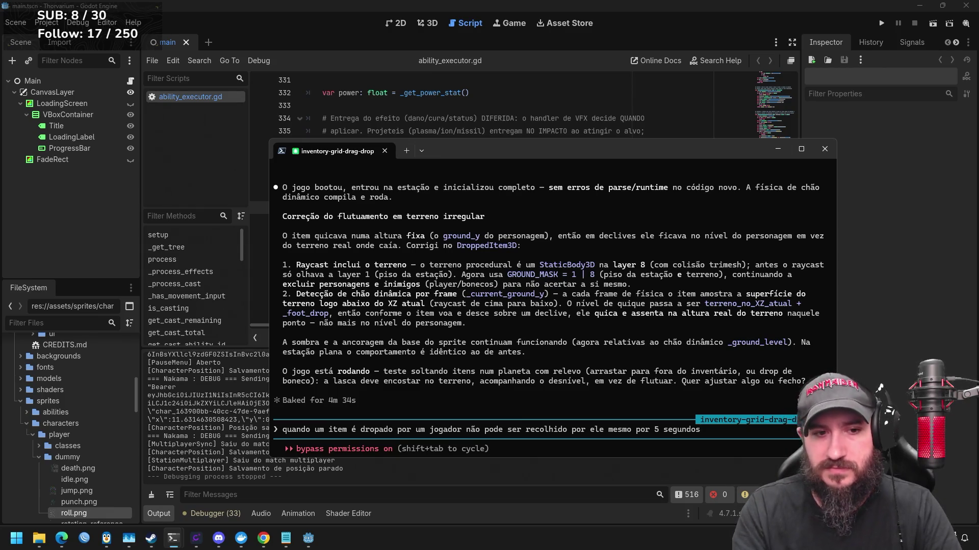
{"action": "key", "text": "Return"}
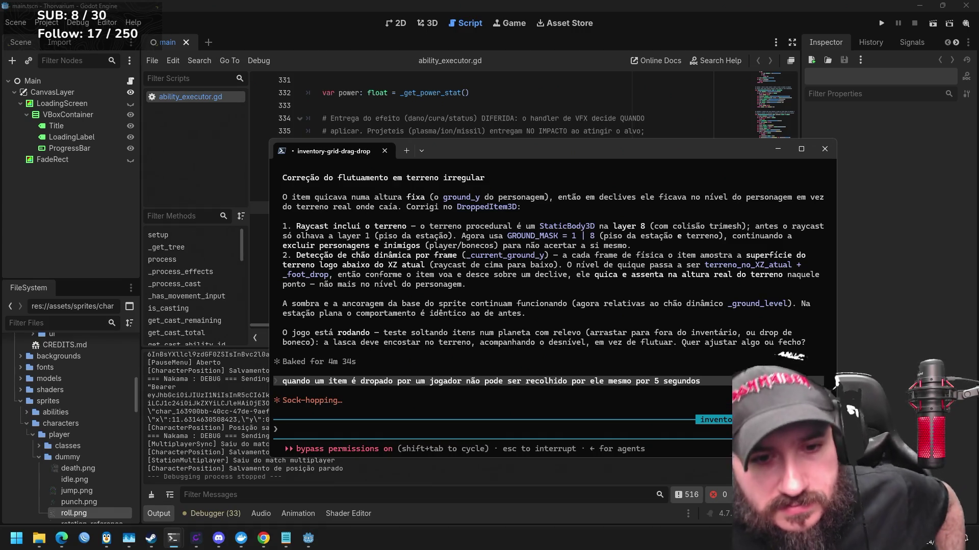
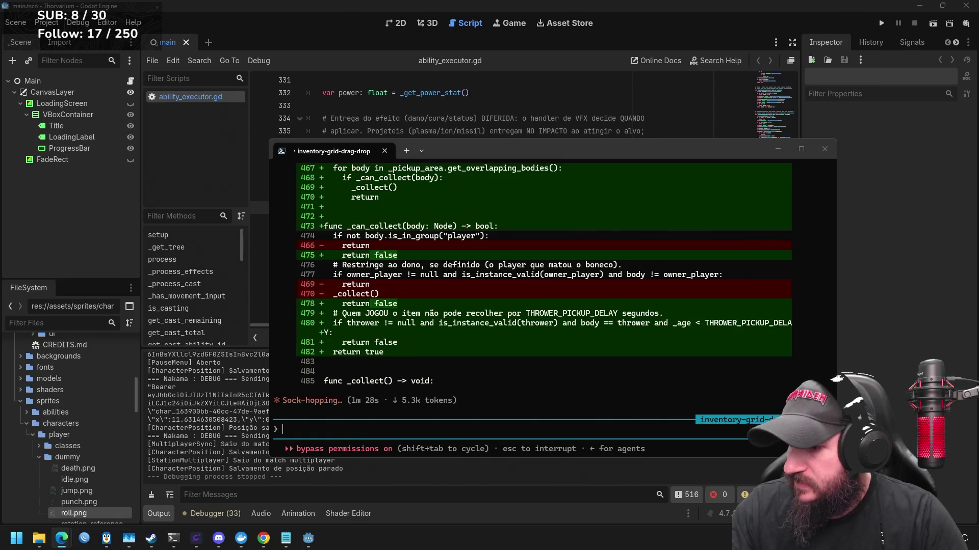
- Peek at the desktop and restore the windows, then continue past Thorvarium's welcome-back prompt
{"action": "key", "text": "super+d"}
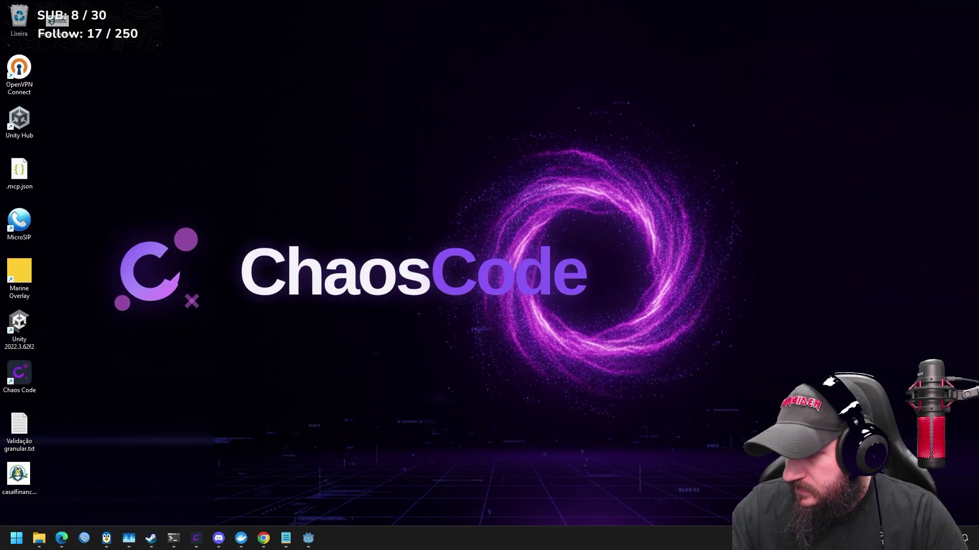
{"action": "key", "text": "super+d"}
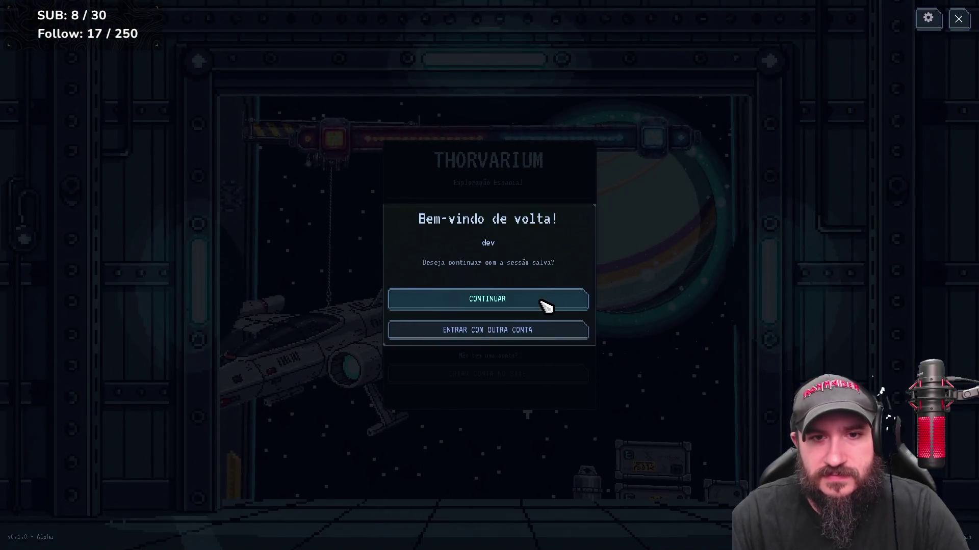
{"action": "left_click", "coordinate": [541, 301]}
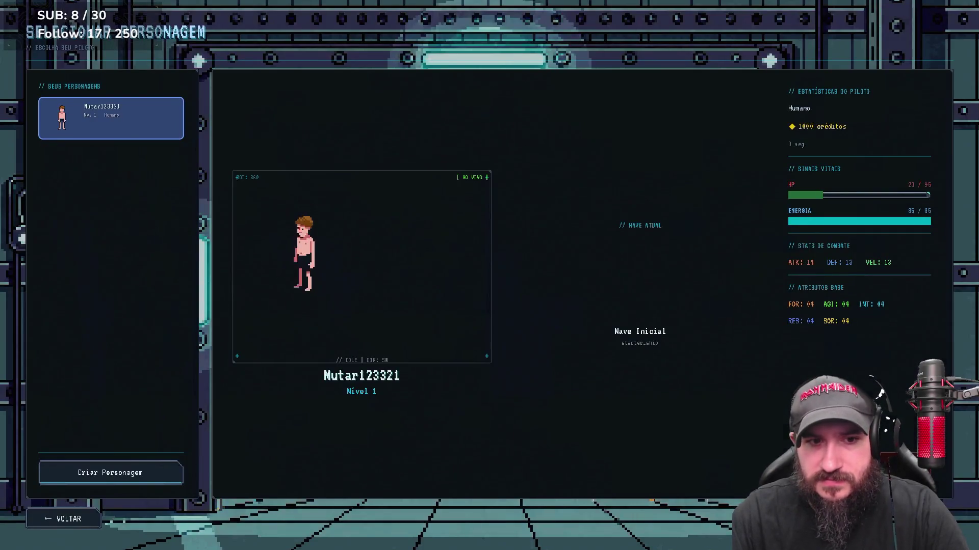
{"action": "left_click", "coordinate": [640, 331]}
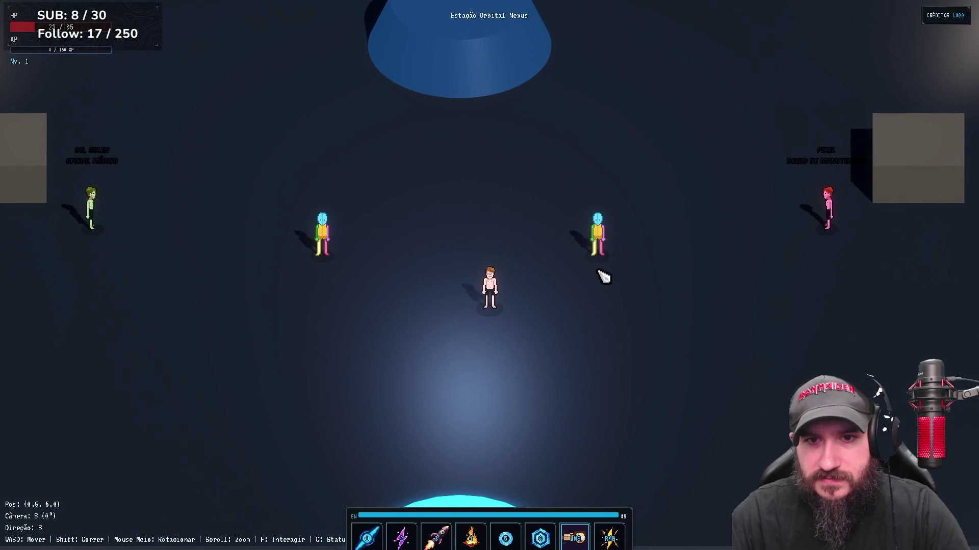
{"action": "key", "text": "w+d"}
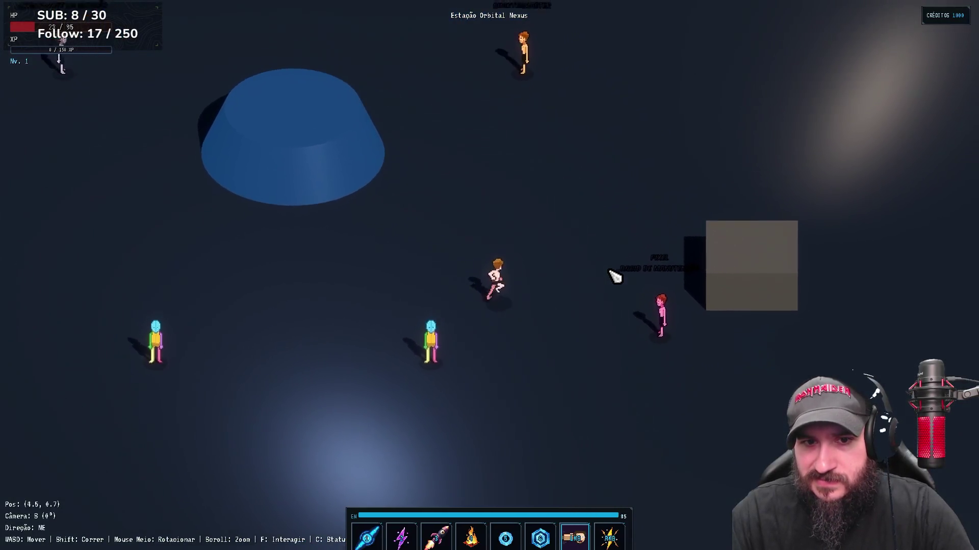
{"action": "key", "text": "d"}
{"action": "key", "text": "i"}
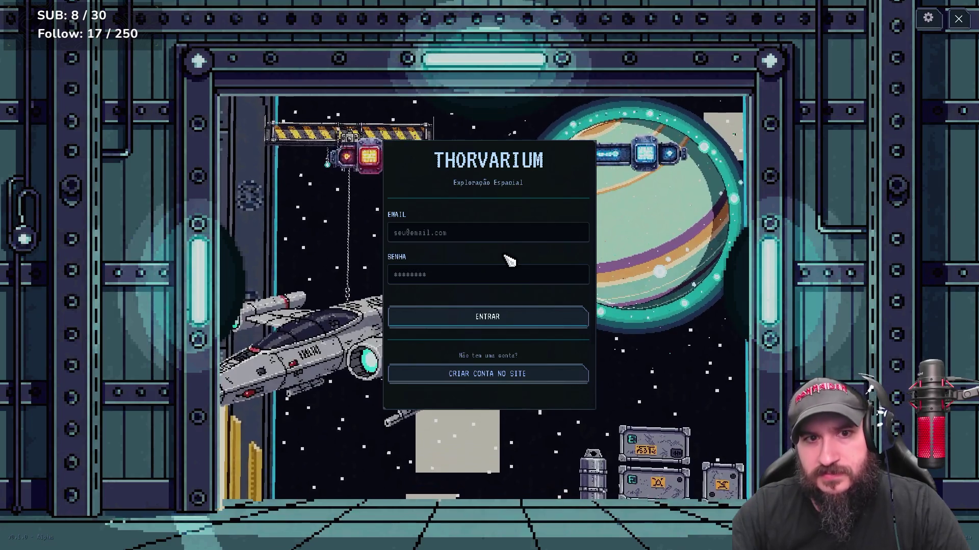
{"action": "left_click", "coordinate": [489, 232]}
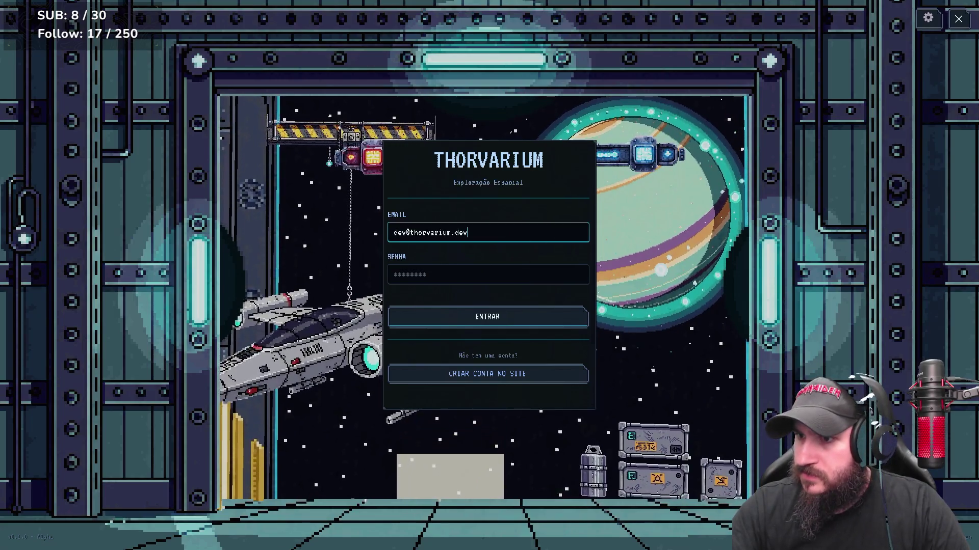
- Log in to Thorvarium with the autofilled account
{"action": "left_click", "coordinate": [515, 276]}
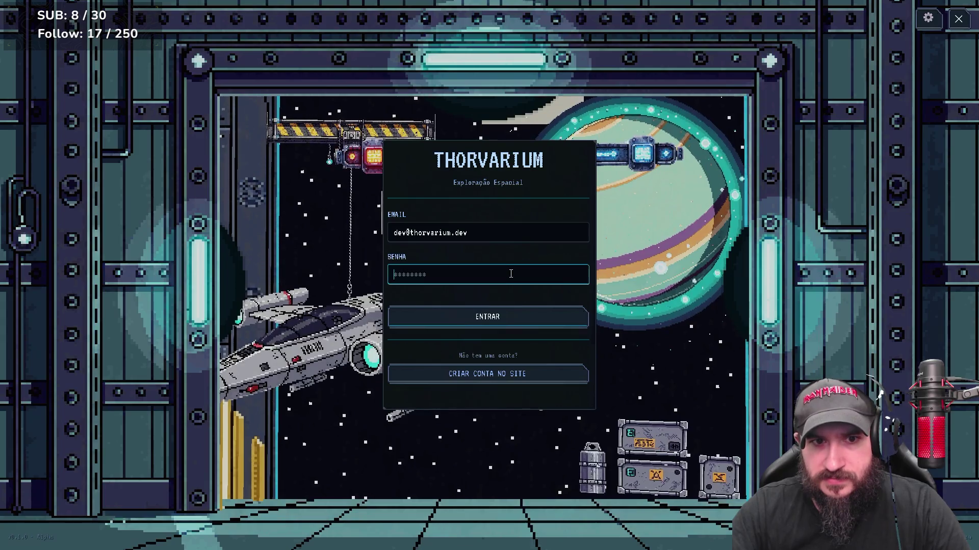
{"action": "left_click", "coordinate": [520, 317]}
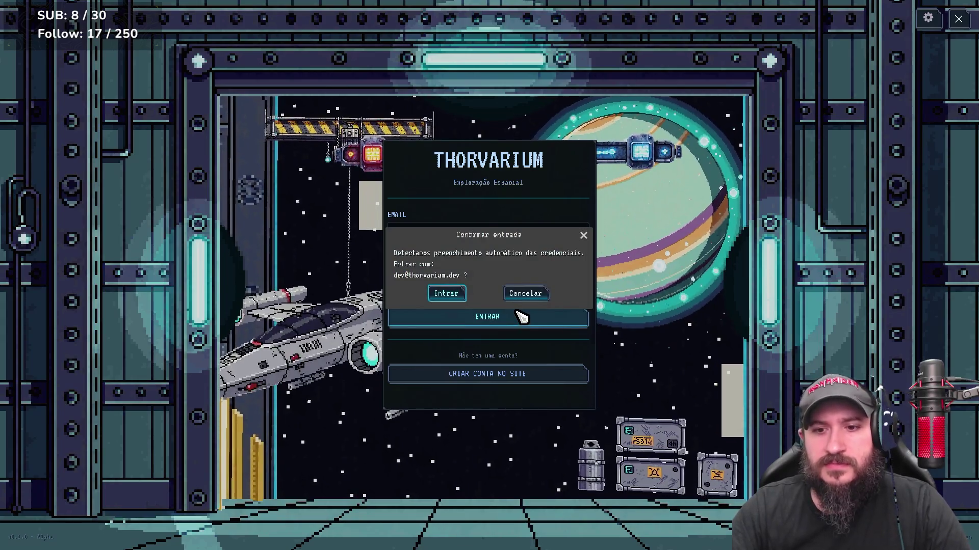
{"action": "left_click", "coordinate": [449, 295]}
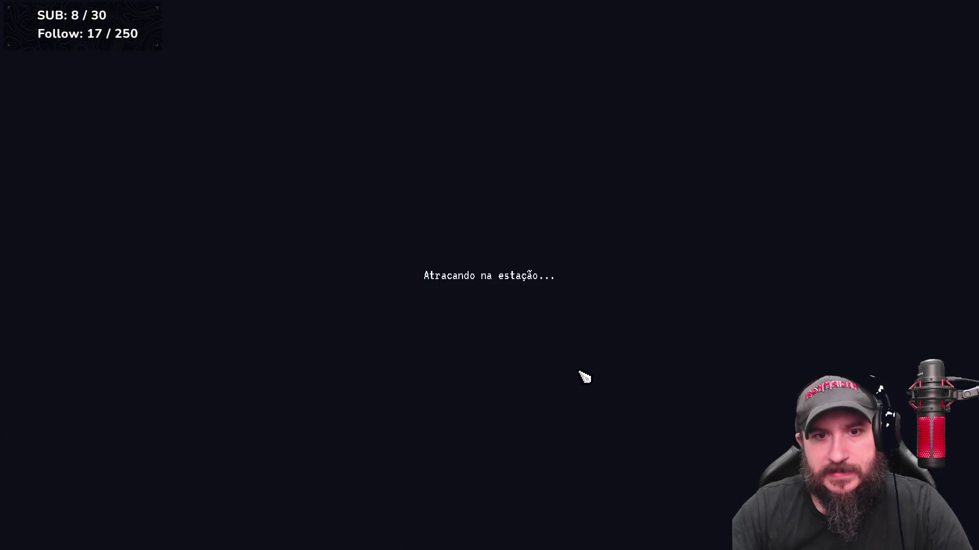
- Drop the wood item from inventory slot 1 onto the station floor and walk around it
{"action": "key", "text": "i"}
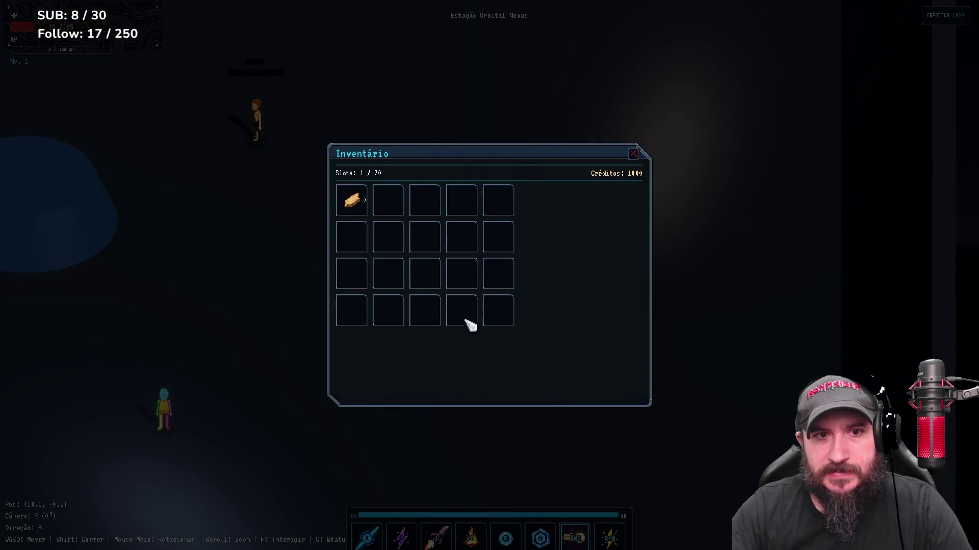
{"action": "mouse_move", "coordinate": [351, 201]}
{"action": "left_mouse_down"}
{"action": "mouse_move", "coordinate": [250, 189]}
{"action": "mouse_move", "coordinate": [306, 199]}
{"action": "left_mouse_up"}
{"action": "key", "text": "i"}
{"action": "key", "text": "a"}
{"action": "key", "text": "d"}
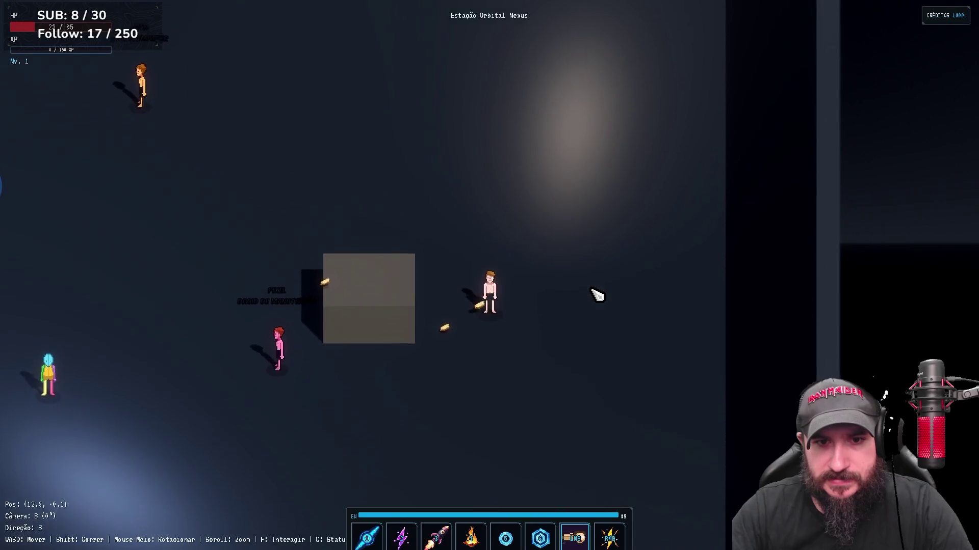
{"action": "key", "text": "a"}
{"action": "key", "text": "s"}
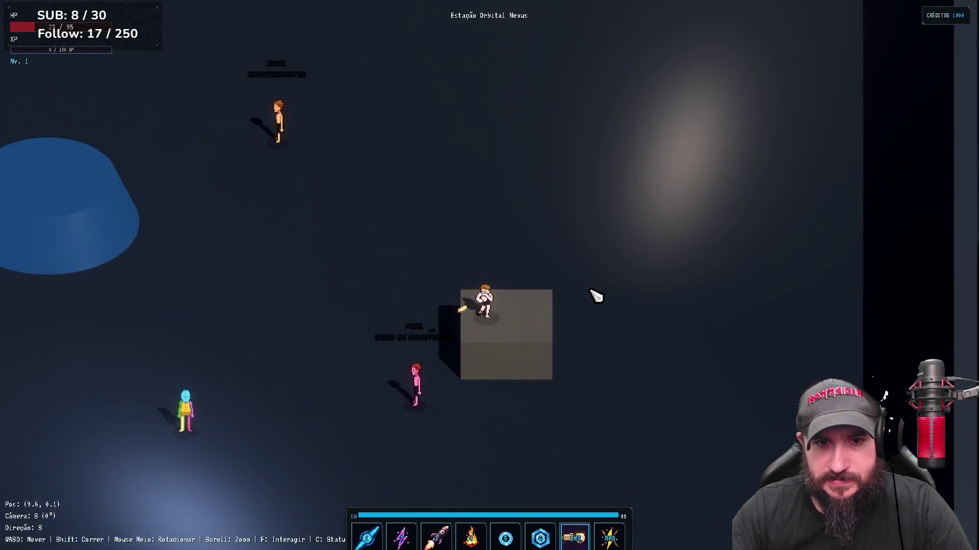
- Drop the remaining wood items from the inventory onto the floor
{"action": "key", "text": "i"}
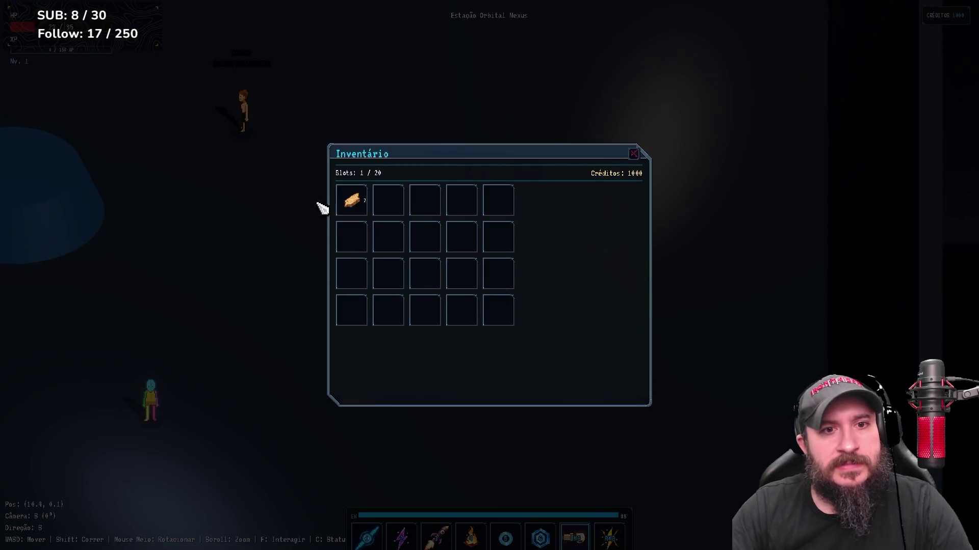
{"action": "mouse_move", "coordinate": [360, 203]}
{"action": "left_mouse_down"}
{"action": "mouse_move", "coordinate": [208, 190]}
{"action": "mouse_move", "coordinate": [359, 206]}
{"action": "mouse_move", "coordinate": [302, 206]}
{"action": "left_mouse_up"}
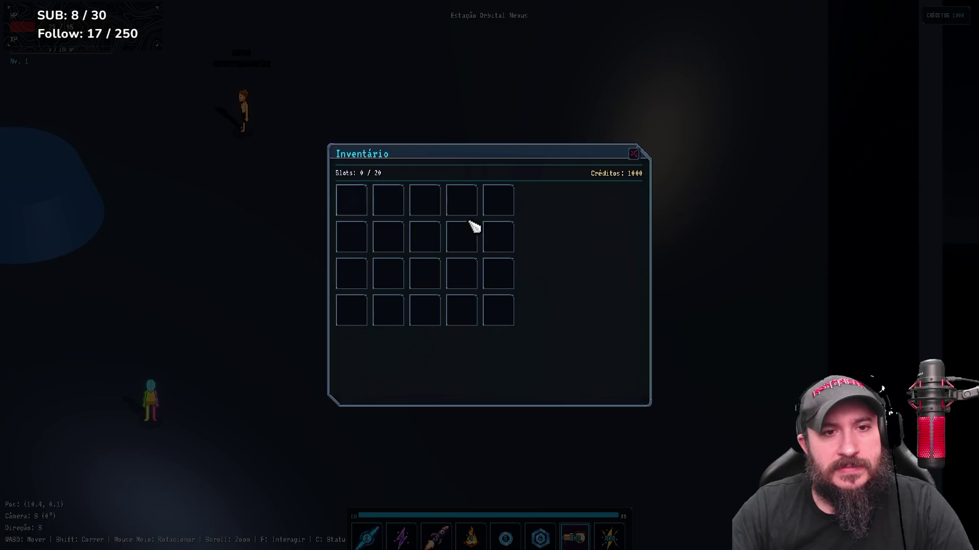
{"action": "key", "text": "i"}
{"action": "key", "text": "s"}
{"action": "key", "text": "d"}
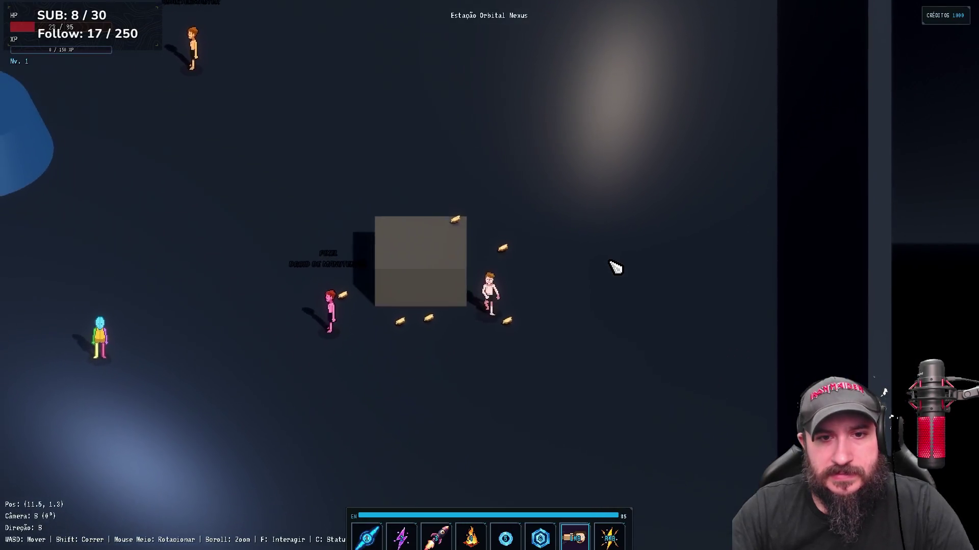
- Walk over the dropped wood items to collect them, then open the inventory to check
{"action": "key", "text": "a"}
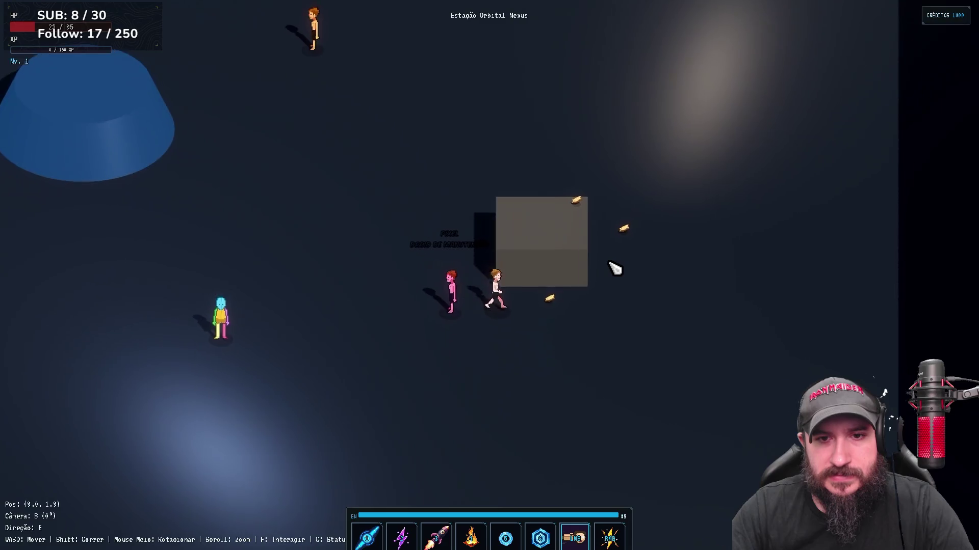
{"action": "key", "text": "d"}
{"action": "key", "text": "w"}
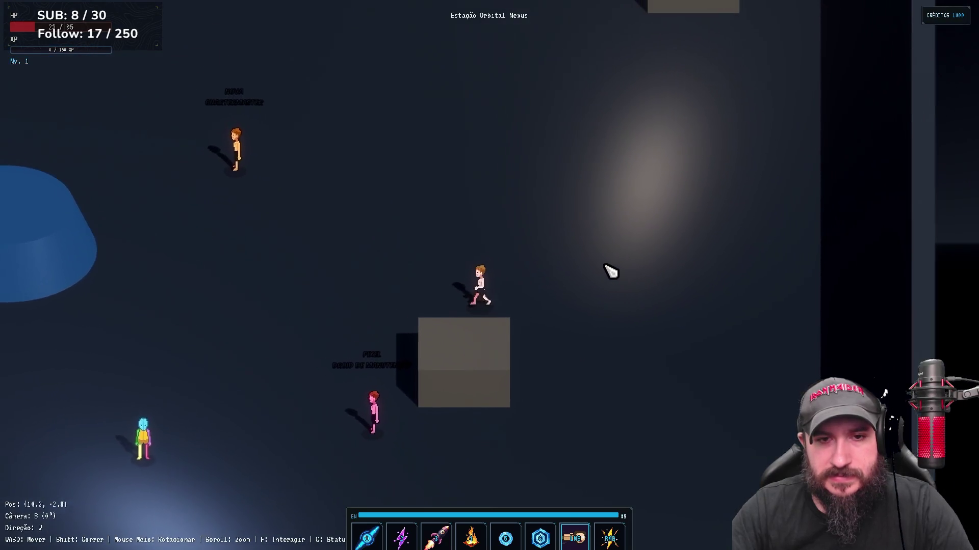
{"action": "key", "text": "a"}
{"action": "key", "text": "s"}
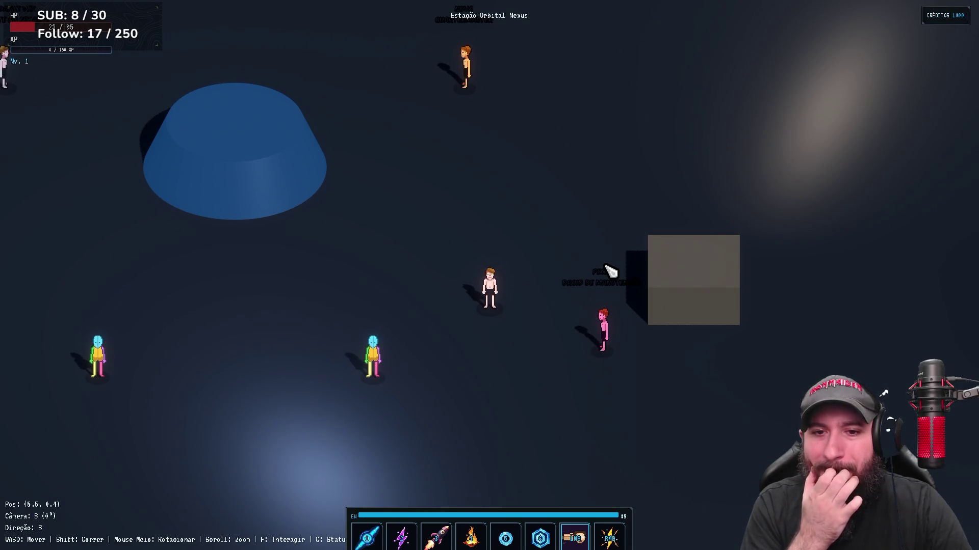
{"action": "key", "text": "d"}
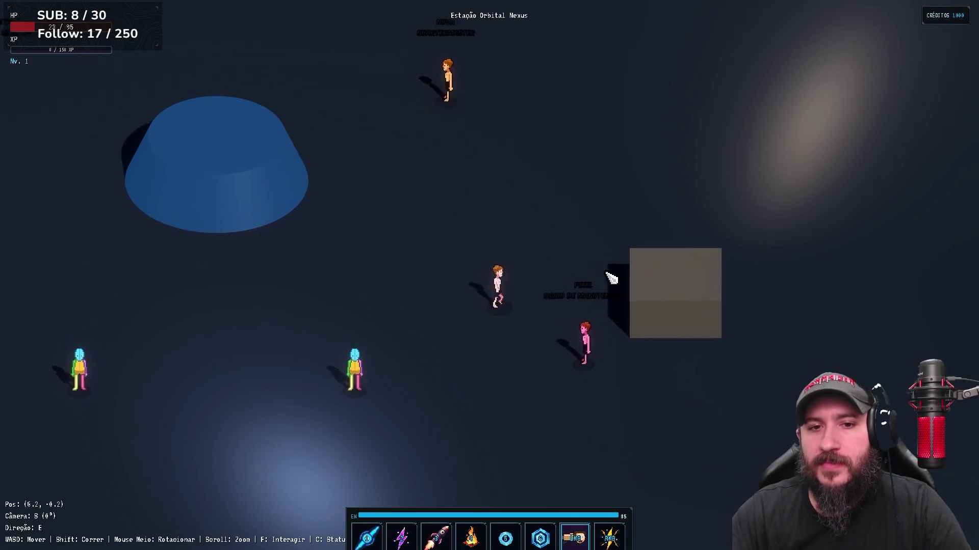
{"action": "key", "text": "d"}
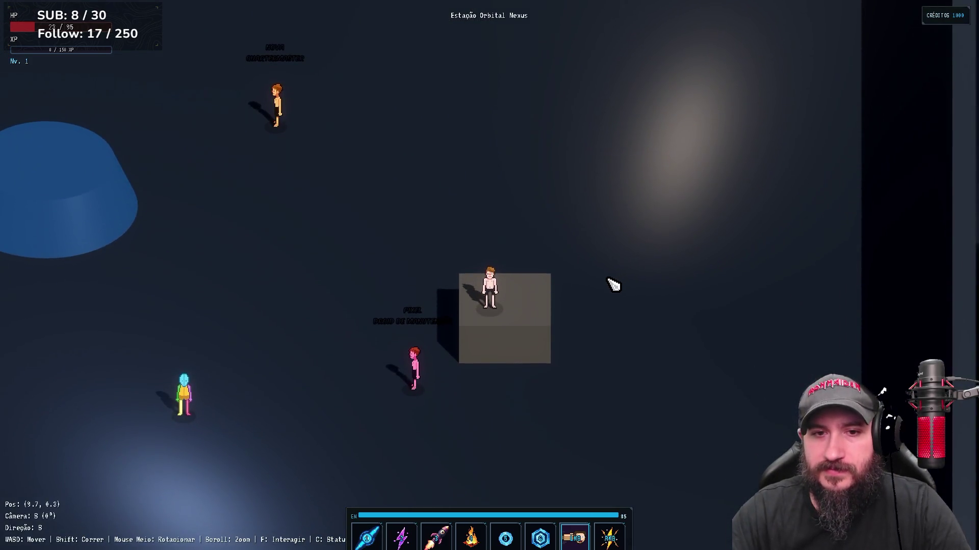
{"action": "key", "text": "d"}
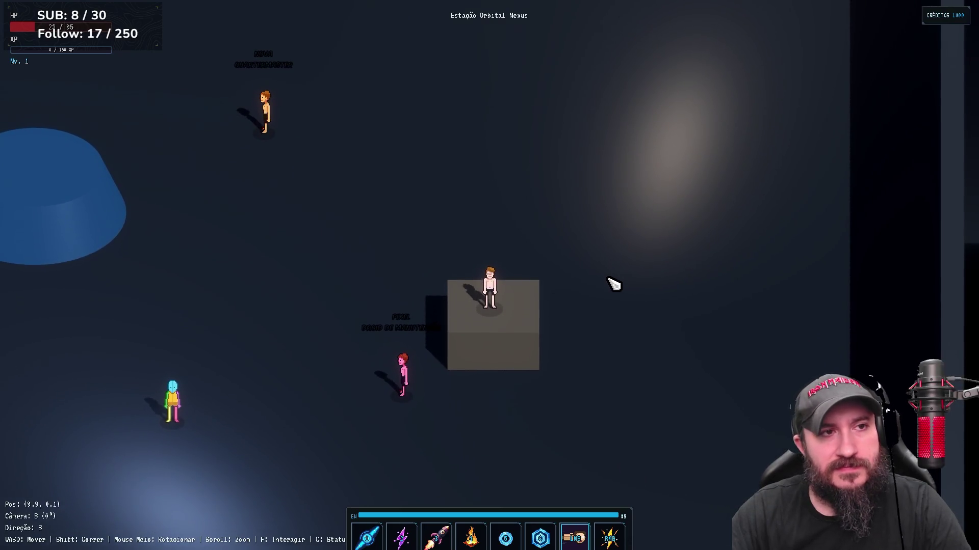
{"action": "key", "text": "i"}
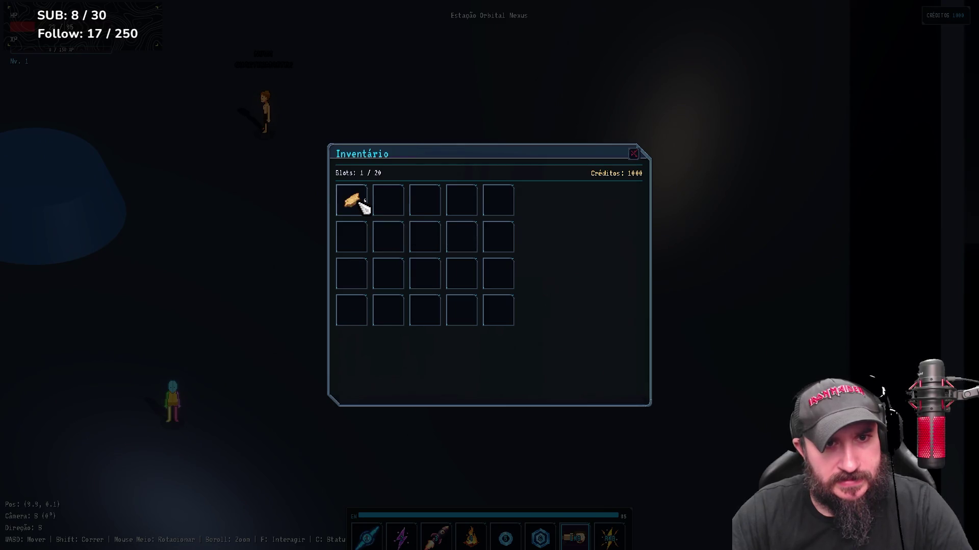
- Close the inventory, step right, zoom in on the player, then bring up the window switcher
{"action": "mouse_move", "coordinate": [360, 203]}
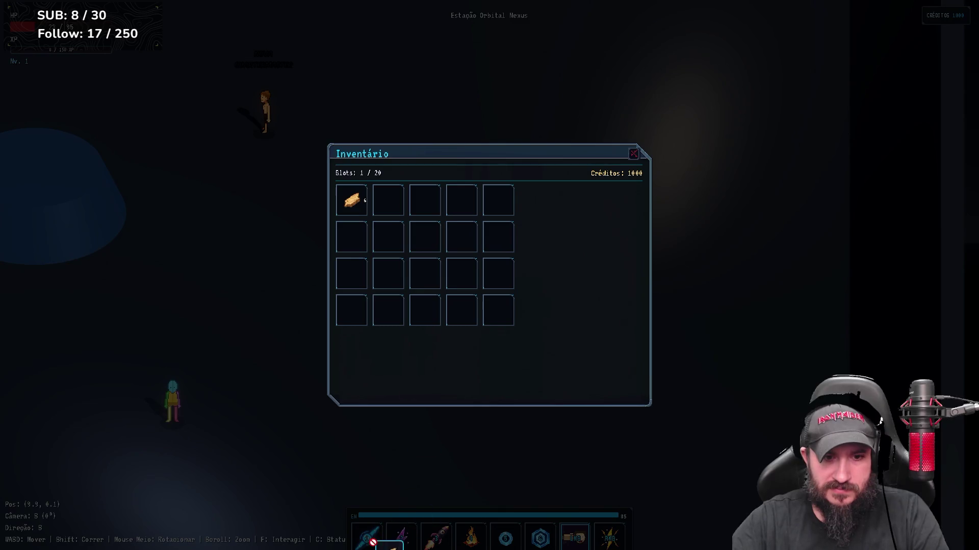
{"action": "key", "text": "i"}
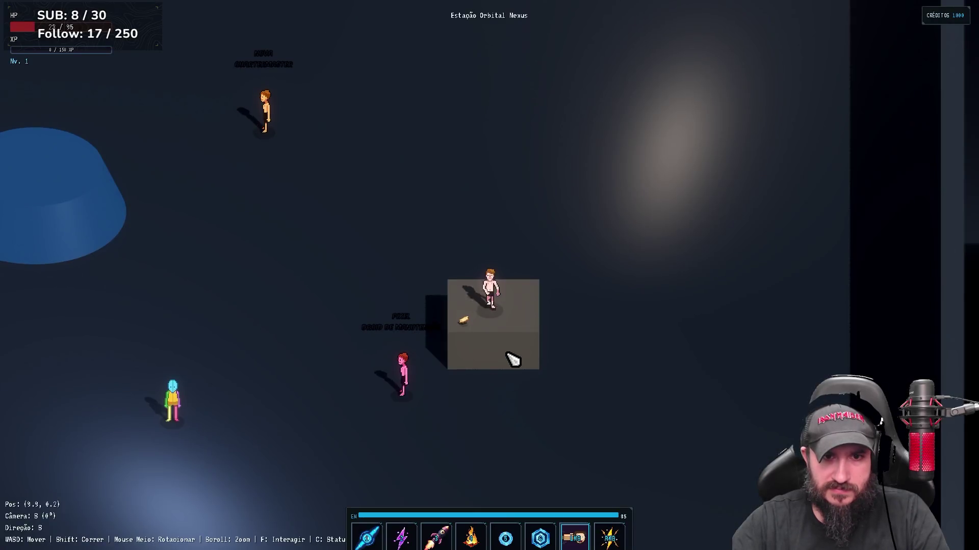
{"action": "key", "text": "d"}
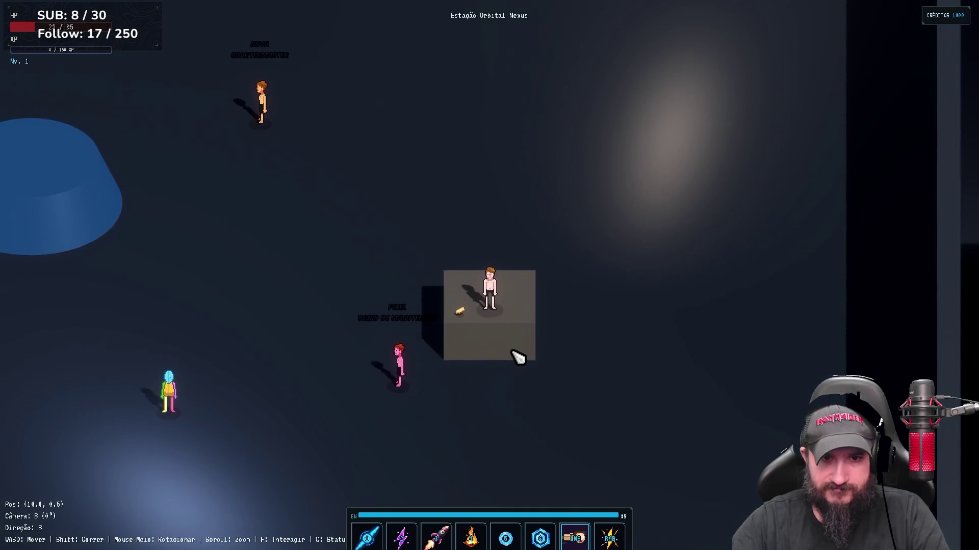
{"action": "scroll", "coordinate": [497, 312], "scroll_direction": "up", "scroll_amount": 5}
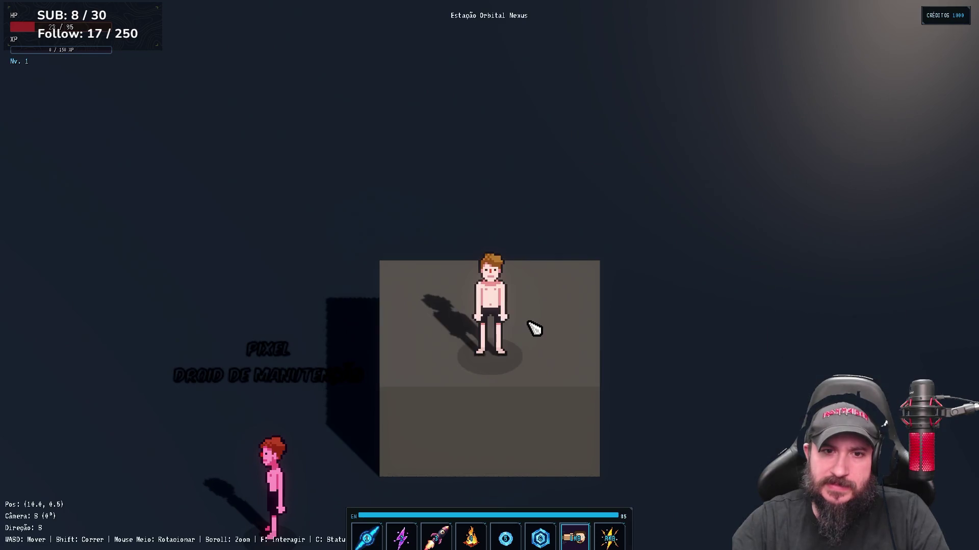
{"action": "key", "text": "alt+Tab"}
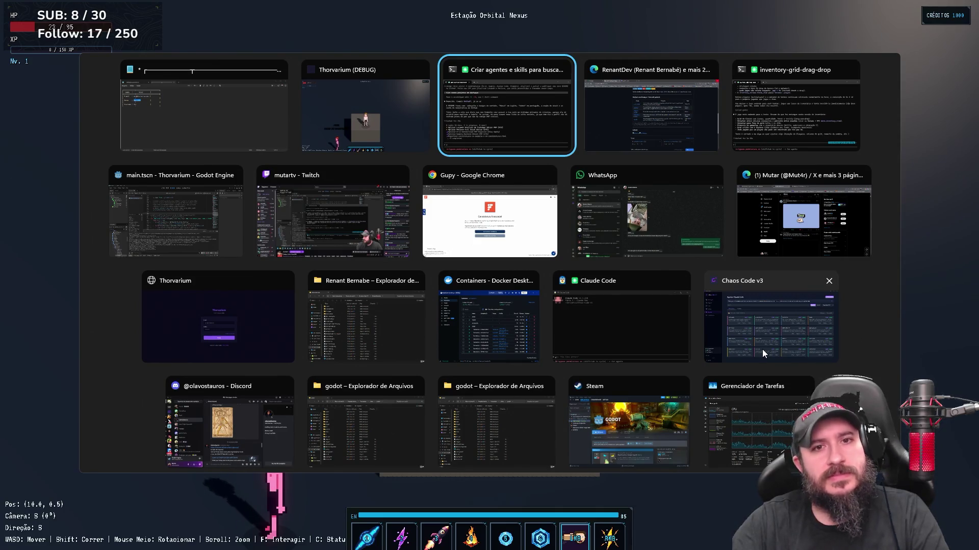
- In the inventory-grid-drag-drop terminal, request a fly-to-player pickup animation with marshmallow grow/shrink
{"action": "key", "text": "Tab"}
{"action": "key", "text": "Tab"}
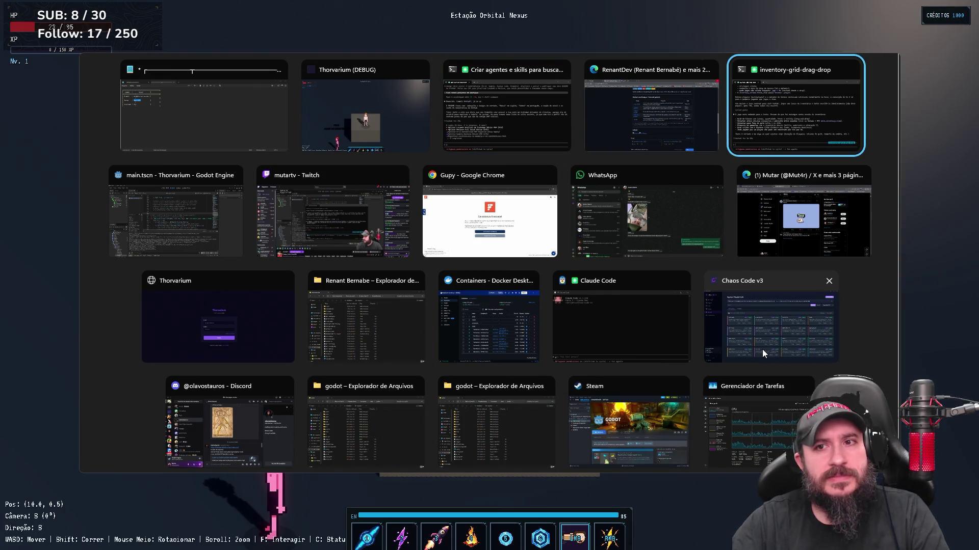
{"action": "key", "text": "alt"}
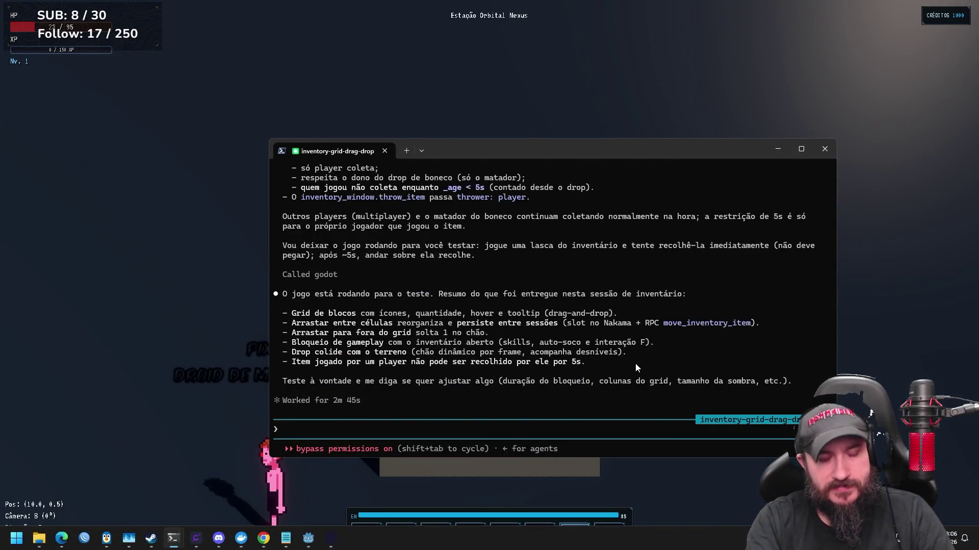
{"action": "type", "text": "a ani"}
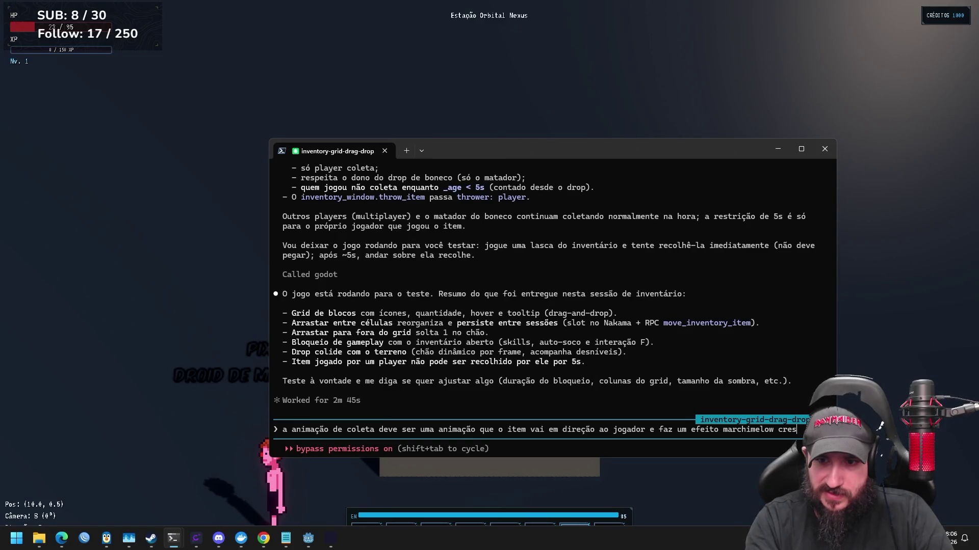
{"action": "type", "text": "ndo e diminuindo"}
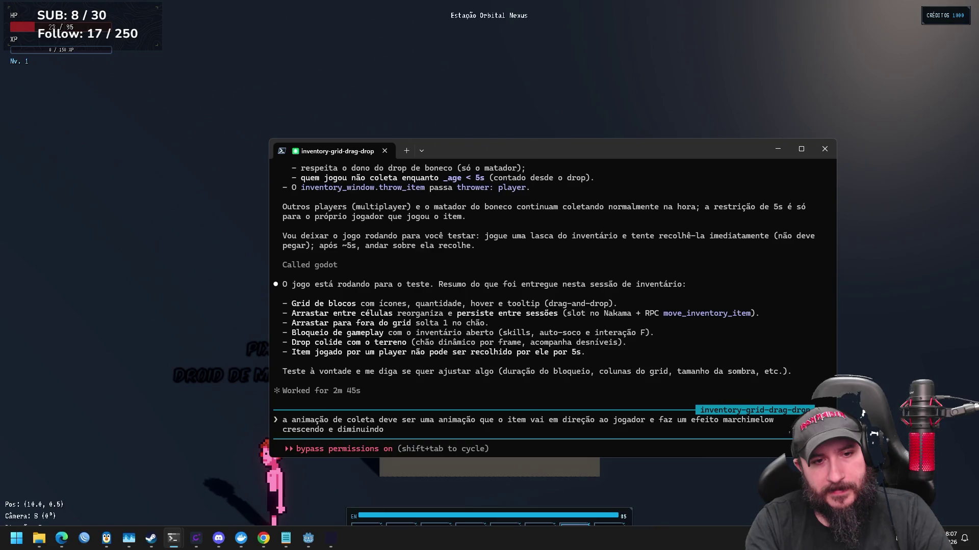
{"action": "key", "text": "Return"}
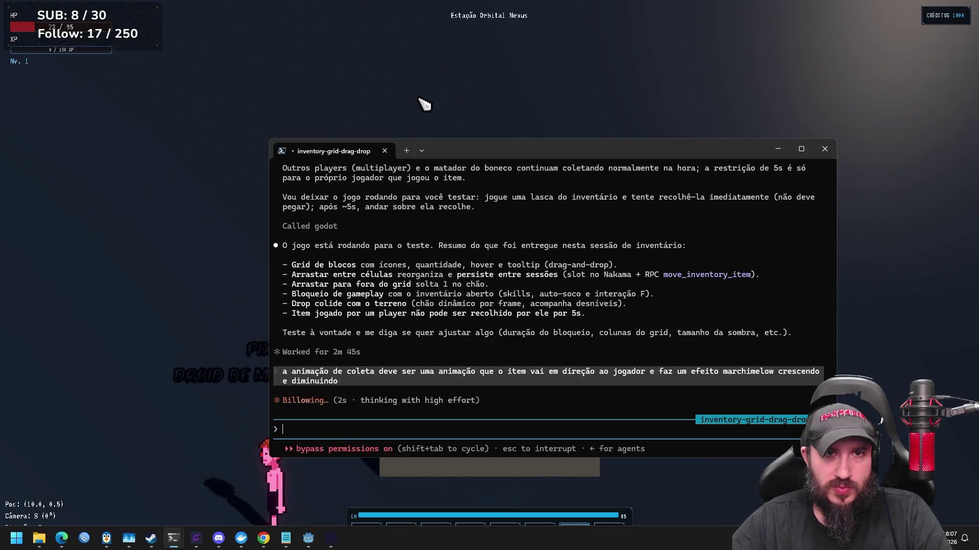
- Return to the game, walk toward the training dummy and fire projectiles at it
{"action": "left_click", "coordinate": [443, 109]}
{"action": "key", "text": "a"}
{"action": "key", "text": "s"}
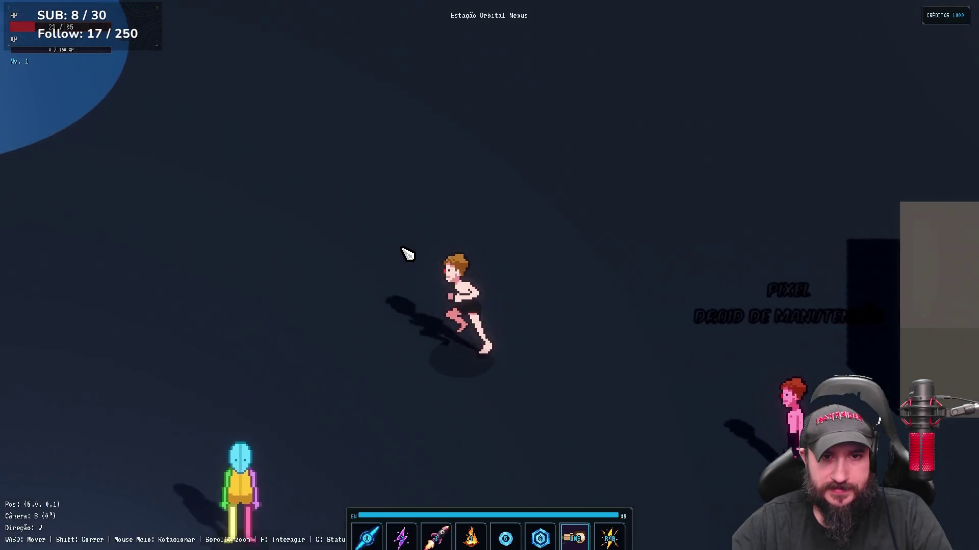
{"action": "key", "text": "w"}
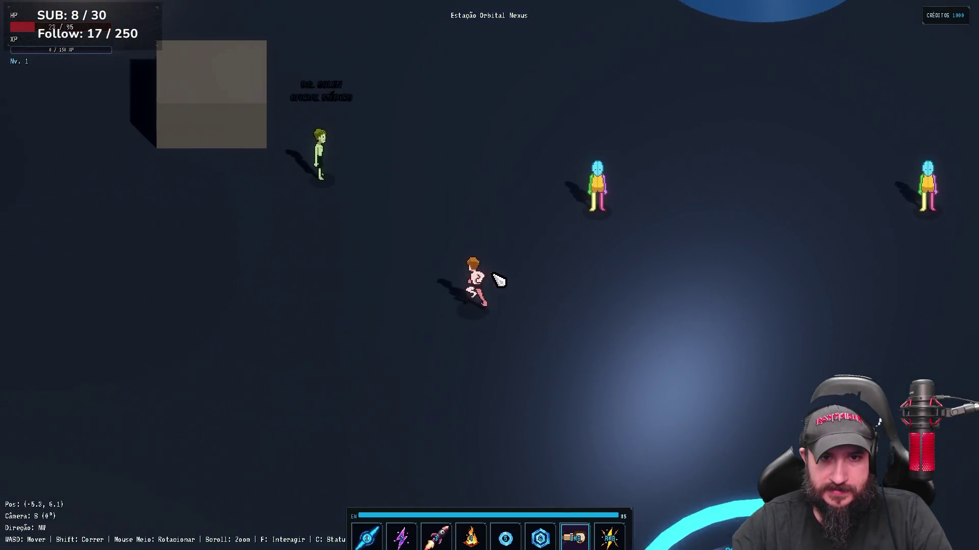
{"action": "left_click", "coordinate": [662, 186]}
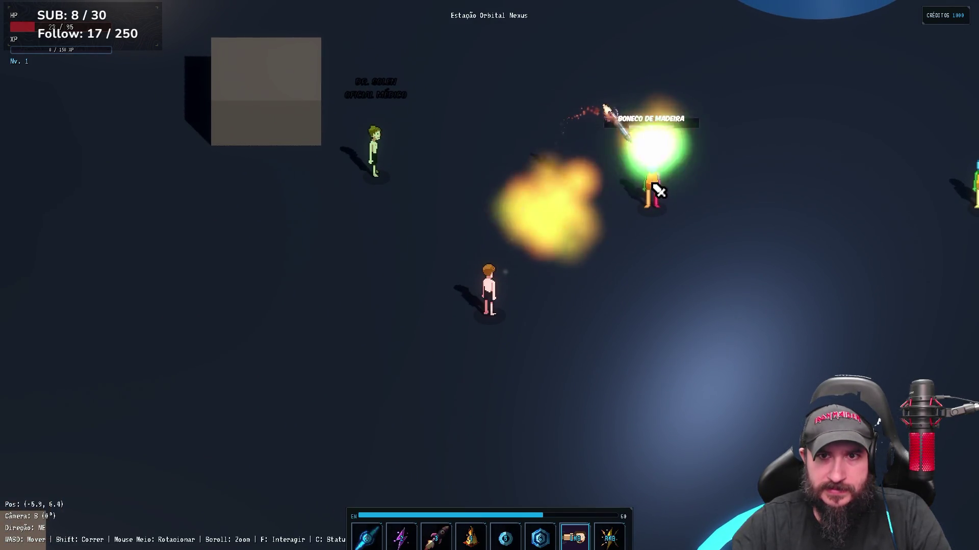
{"action": "left_click", "coordinate": [659, 192]}
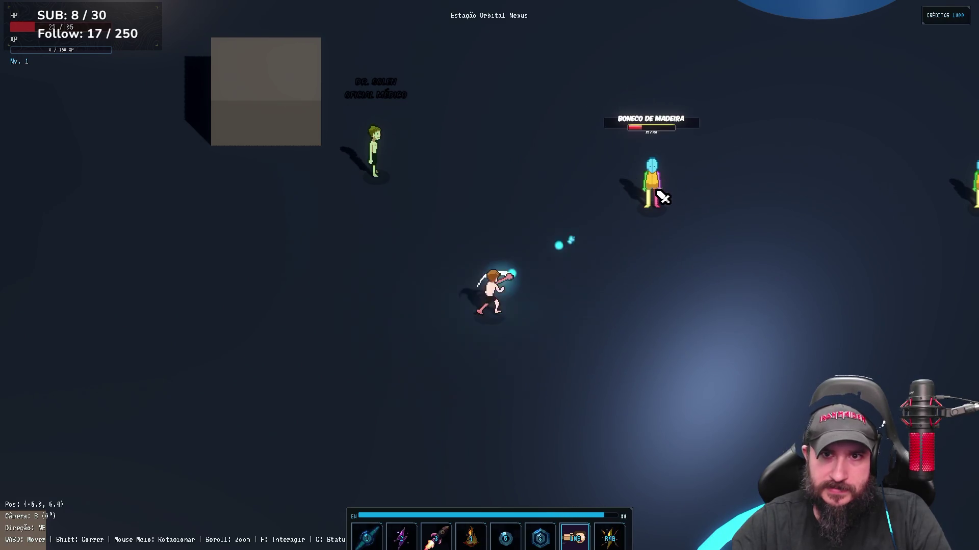
{"action": "left_click", "coordinate": [660, 194]}
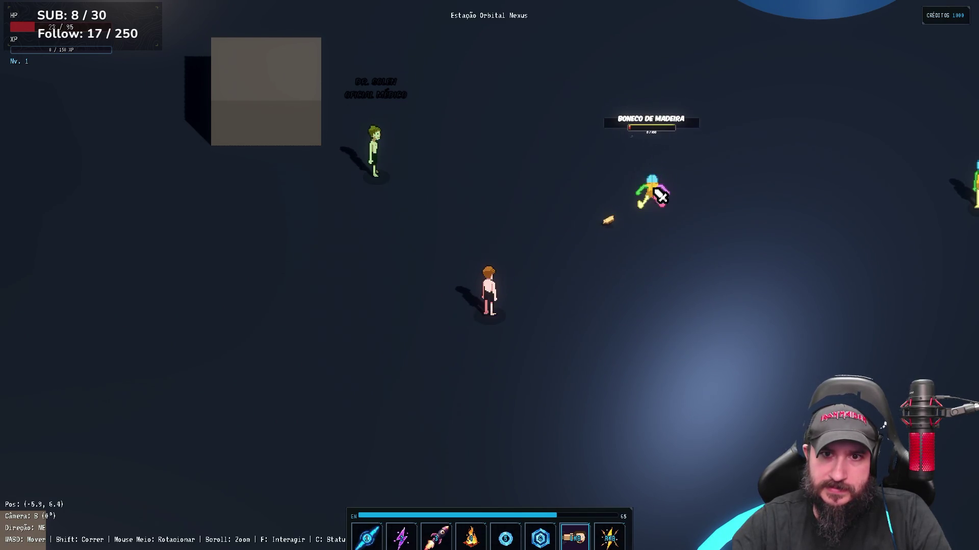
- Hit the dummy with ring bursts, cyan and purple projectiles, and a Missil Rastreador
{"action": "key", "text": "w+d"}
{"action": "key", "text": "s+a"}
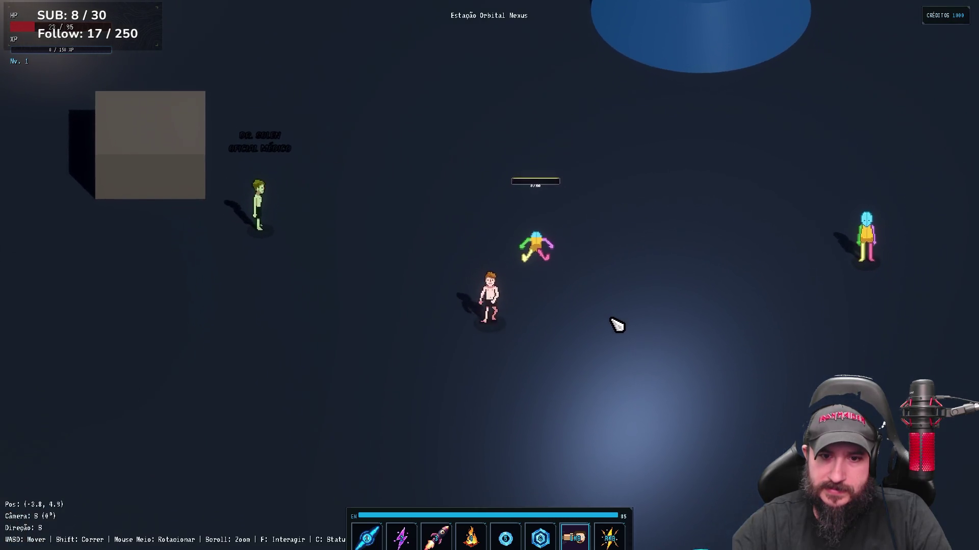
{"action": "key", "text": "a"}
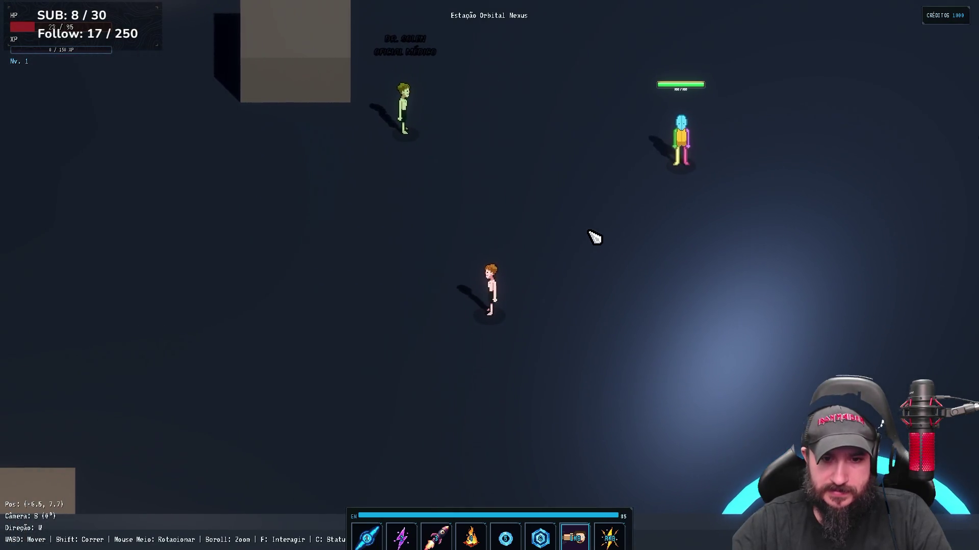
{"action": "left_click", "coordinate": [799, 99]}
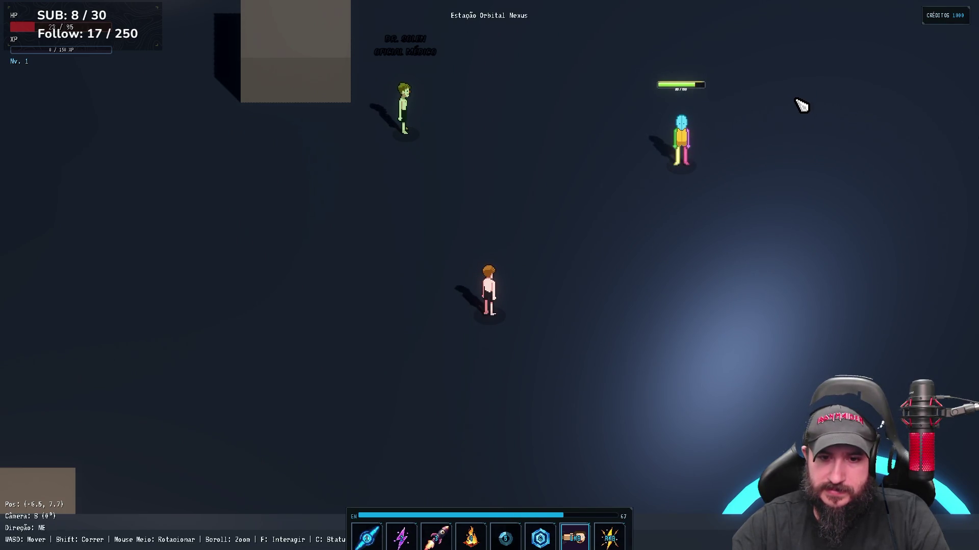
{"action": "left_click", "coordinate": [681, 151]}
{"action": "left_click", "coordinate": [685, 157]}
{"action": "left_click", "coordinate": [685, 156]}
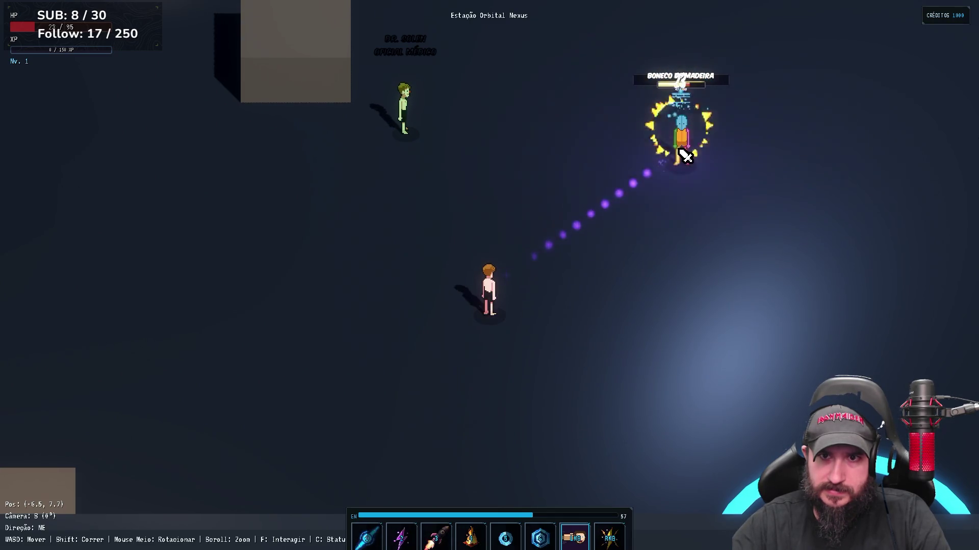
{"action": "key", "text": "3"}
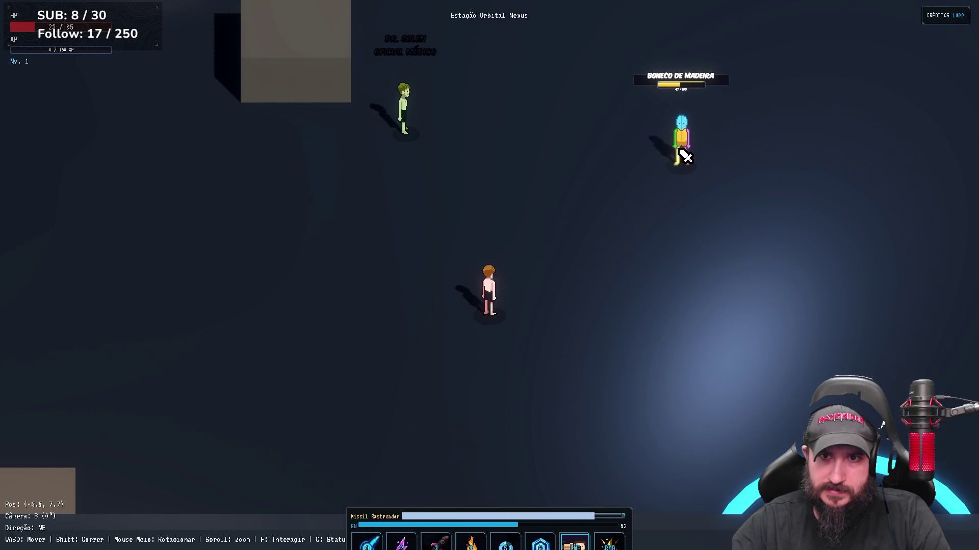
{"action": "left_click", "coordinate": [685, 156]}
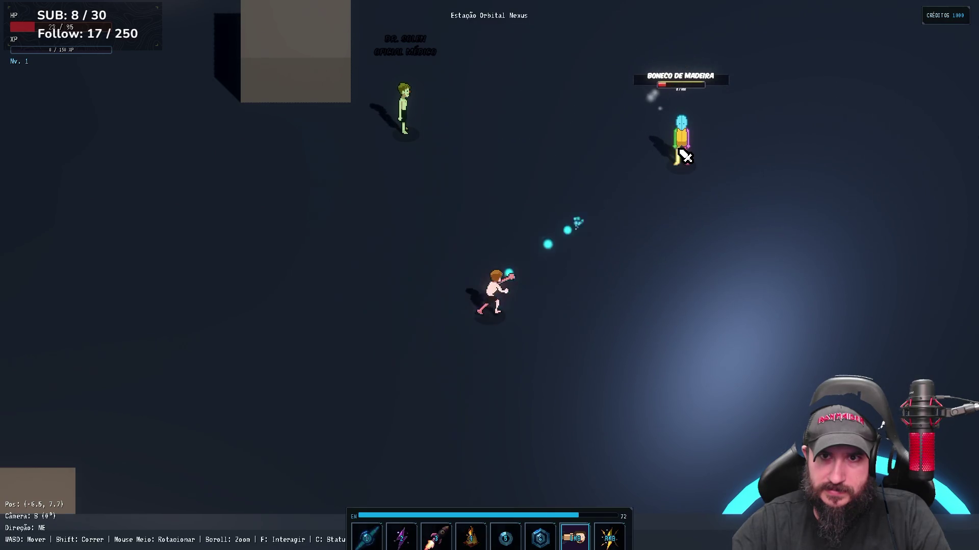
- Walk up to the wooden Boneco de Madeira dummy and punch it repeatedly
{"action": "key", "text": "w"}
{"action": "key", "text": "d"}
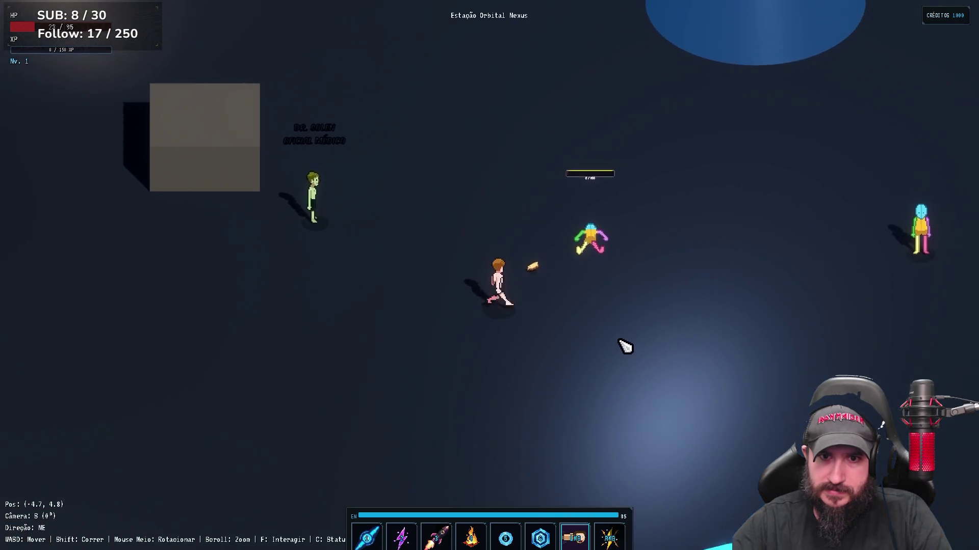
{"action": "key", "text": "s"}
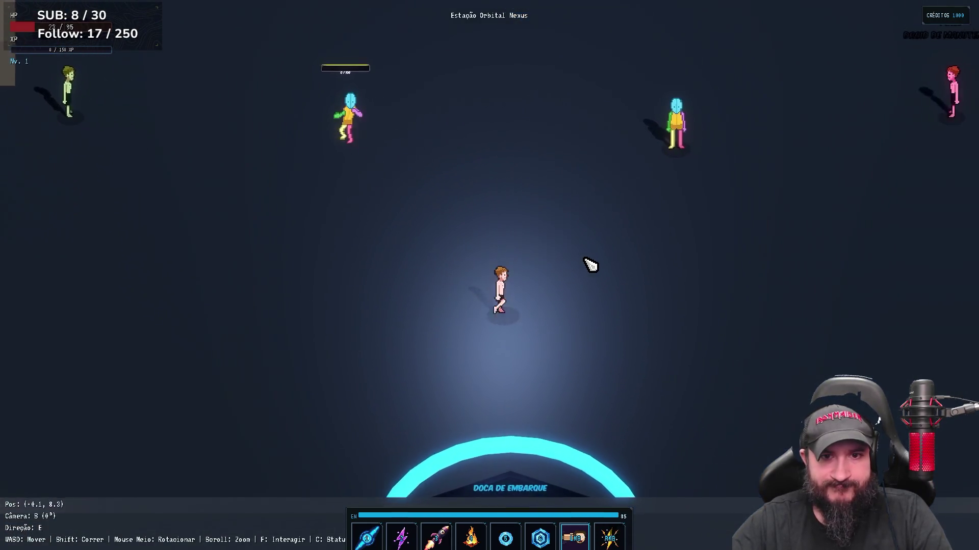
{"action": "key", "text": "w"}
{"action": "key", "text": "a"}
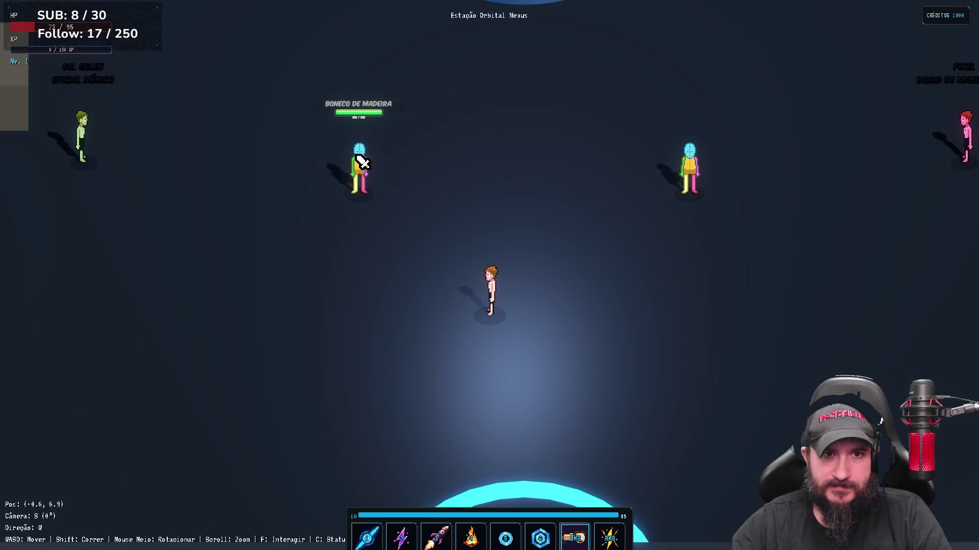
{"action": "key", "text": "w"}
{"action": "key", "text": "a"}
{"action": "left_click", "coordinate": [465, 258]}
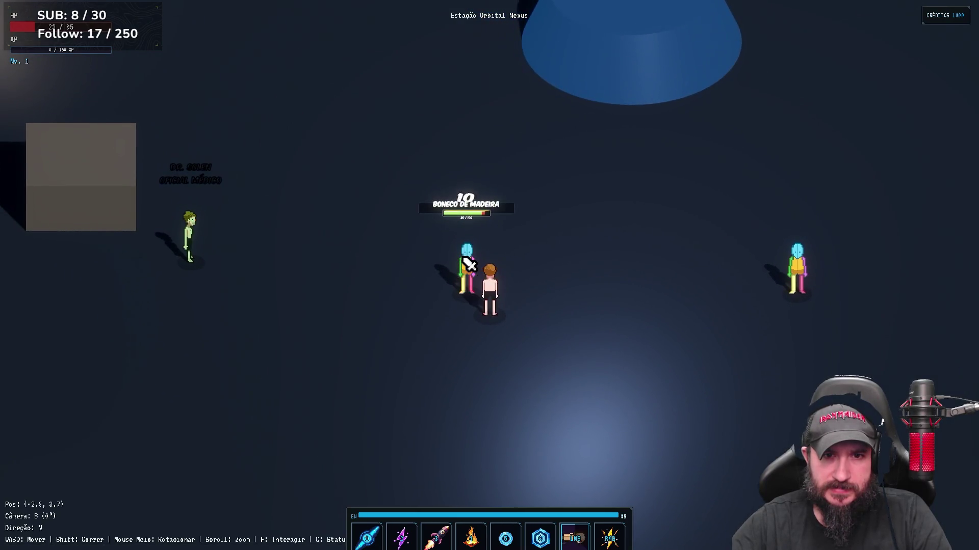
{"action": "left_click", "coordinate": [467, 264]}
{"action": "left_click", "coordinate": [468, 264]}
{"action": "left_click", "coordinate": [468, 264]}
- Move east and strike the cyan dummy until it is knocked down
{"action": "key", "text": "d"}
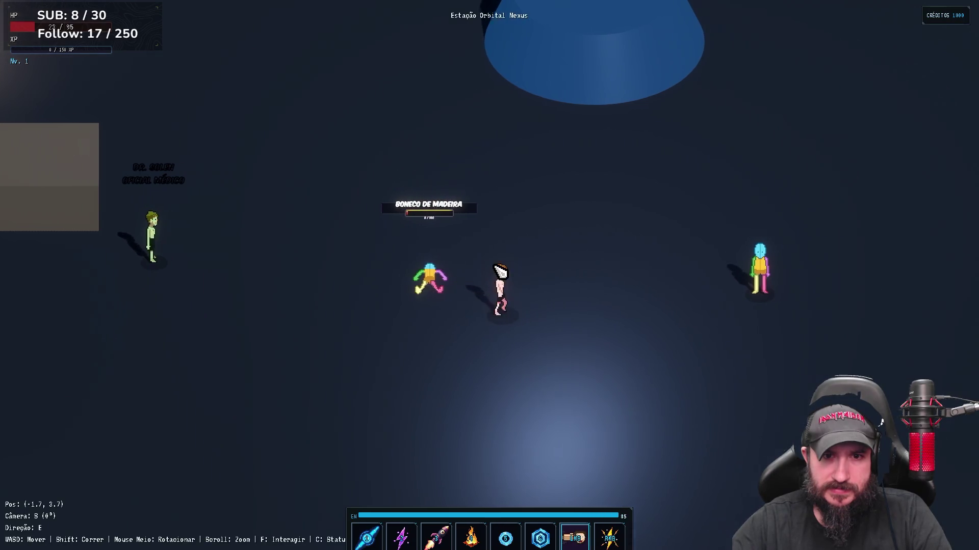
{"action": "left_click", "coordinate": [530, 277]}
{"action": "left_click", "coordinate": [530, 278]}
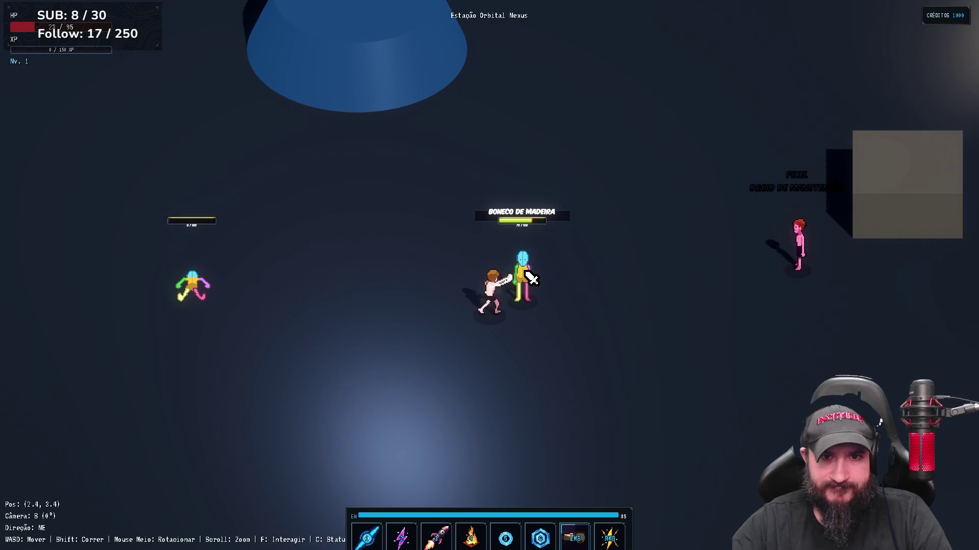
{"action": "left_click", "coordinate": [530, 278]}
{"action": "left_click", "coordinate": [530, 277]}
{"action": "left_click", "coordinate": [530, 278]}
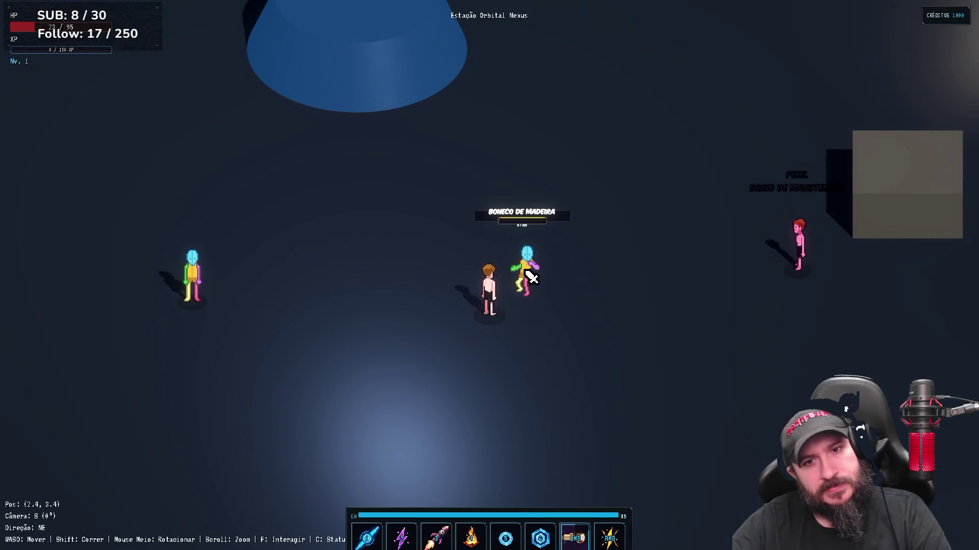
- Keep hitting the respawned dummy until it collapses again
{"action": "left_click", "coordinate": [530, 278]}
{"action": "left_click", "coordinate": [530, 278]}
{"action": "left_click", "coordinate": [530, 278]}
{"action": "left_click", "coordinate": [531, 278]}
{"action": "left_click", "coordinate": [531, 277]}
{"action": "left_click", "coordinate": [530, 278]}
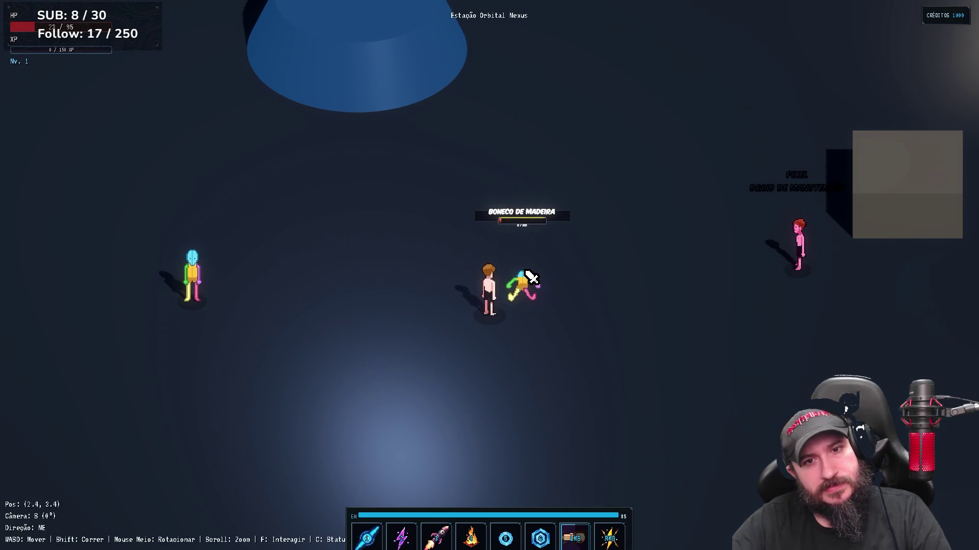
{"action": "left_click", "coordinate": [530, 278]}
{"action": "left_click", "coordinate": [530, 278]}
{"action": "left_click", "coordinate": [530, 278]}
{"action": "left_click", "coordinate": [530, 277]}
{"action": "left_click", "coordinate": [530, 278]}
{"action": "left_click", "coordinate": [530, 277]}
{"action": "left_click", "coordinate": [530, 277]}
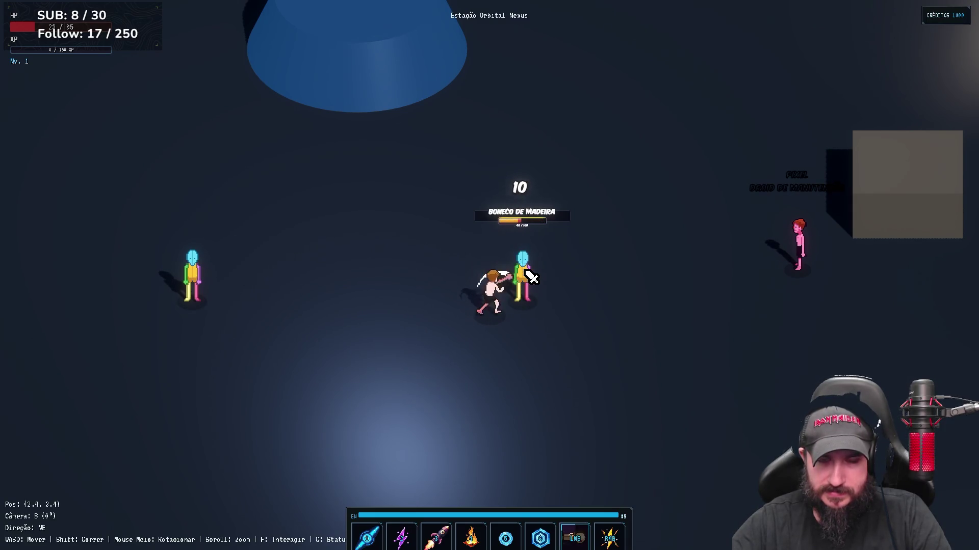
{"action": "left_click", "coordinate": [530, 278]}
{"action": "left_click", "coordinate": [530, 278]}
{"action": "left_click", "coordinate": [530, 278]}
{"action": "left_click", "coordinate": [531, 278]}
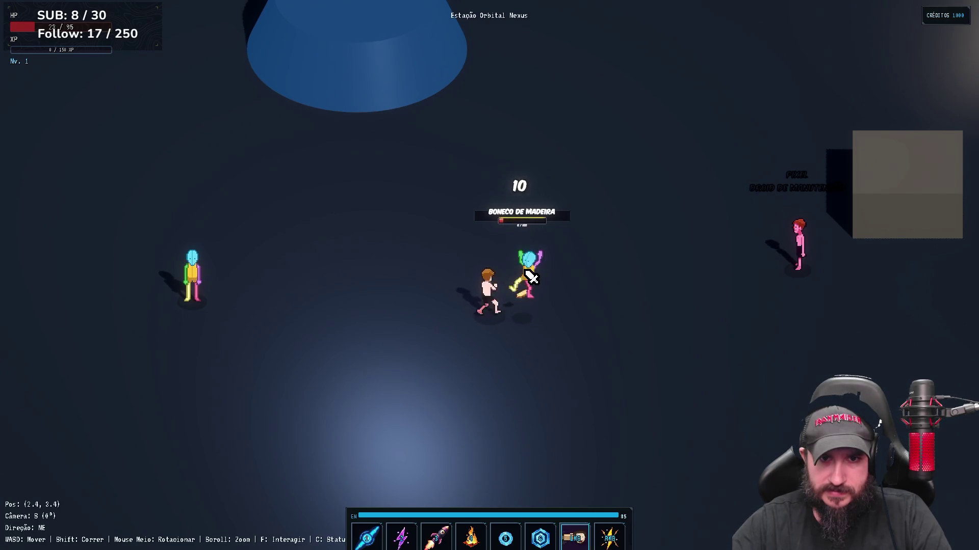
- Stop the game with F8, rerun it, and enter Estação Orbital Nexus with the character
{"action": "key", "text": "F8"}
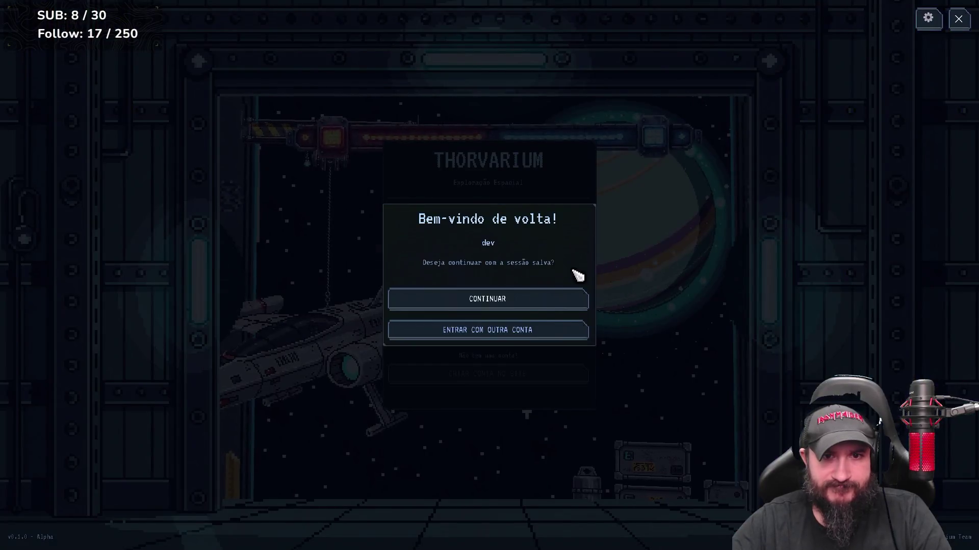
{"action": "left_click", "coordinate": [533, 306]}
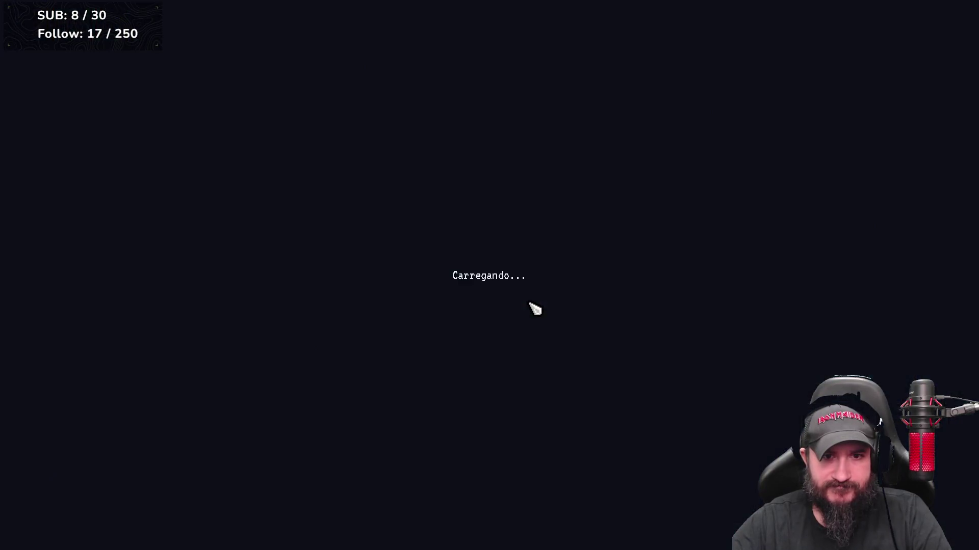
{"action": "key", "text": "Return"}
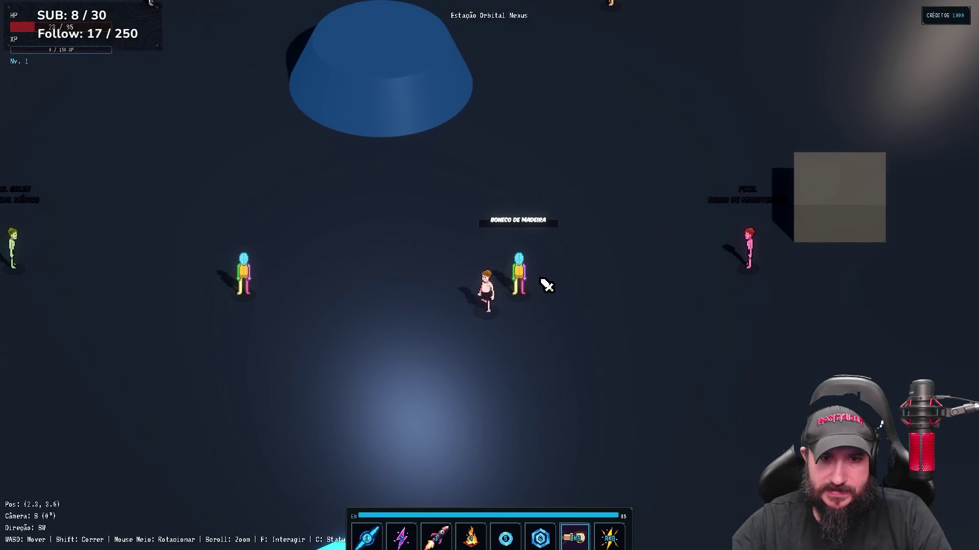
- Knock down the wooden training dummy with Míssil Rastreador, cyan projectiles and attacks
{"action": "key", "text": "a"}
{"action": "key", "text": "s"}
{"action": "key", "text": "3"}
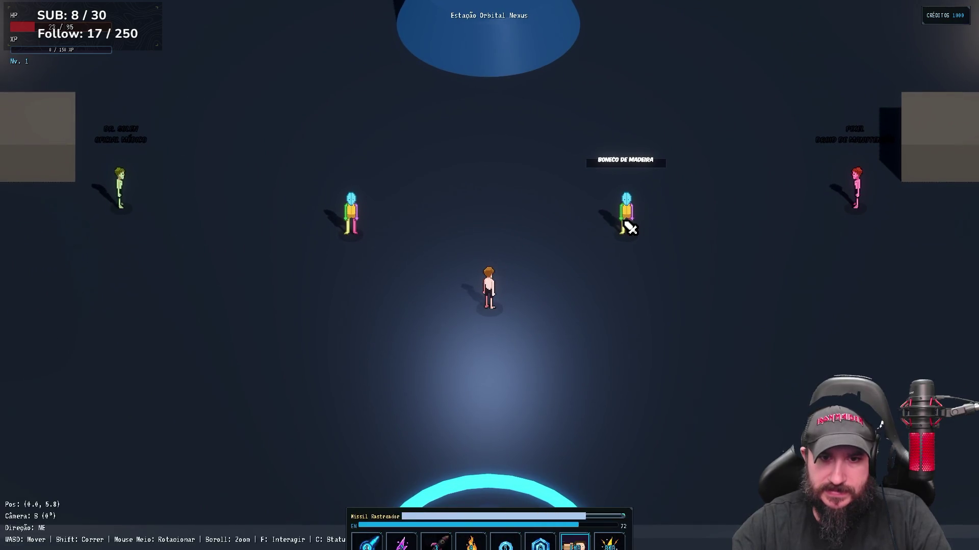
{"action": "key", "text": "1"}
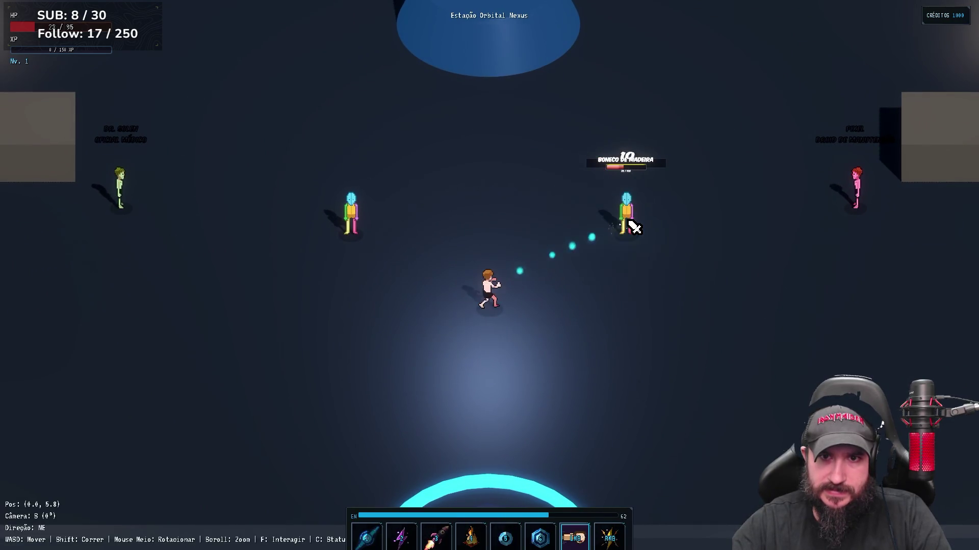
{"action": "key", "text": "1"}
{"action": "left_click", "coordinate": [634, 227]}
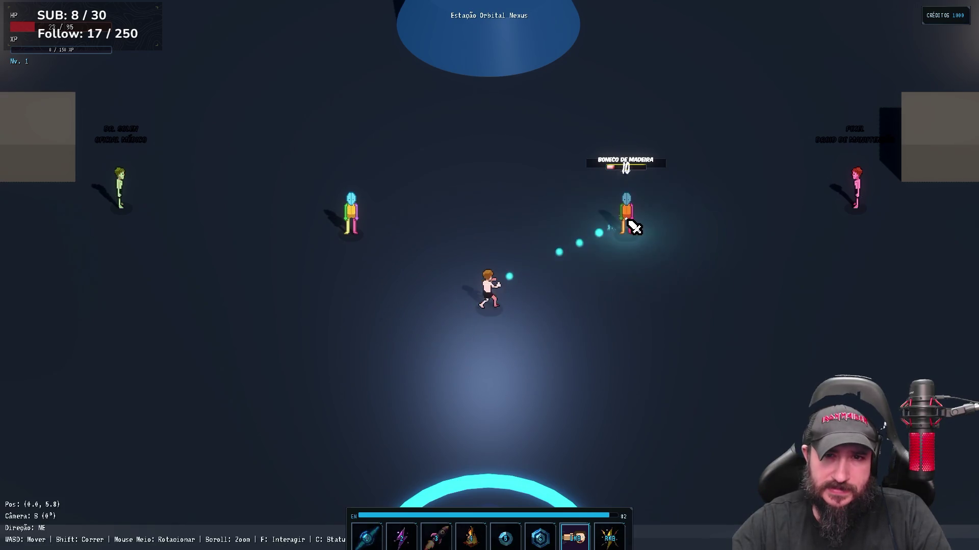
{"action": "left_click", "coordinate": [633, 227]}
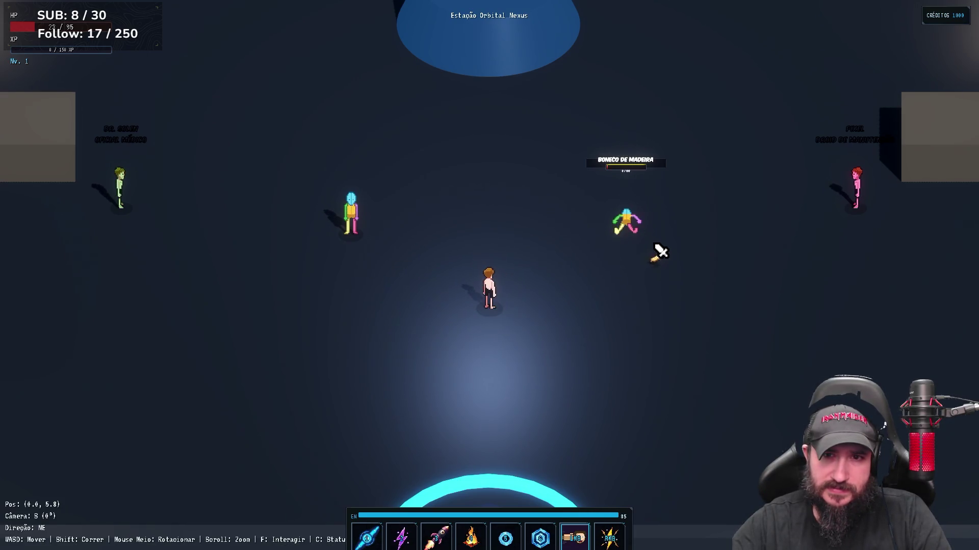
{"action": "key", "text": "d"}
{"action": "key", "text": "d"}
{"action": "key", "text": "s"}
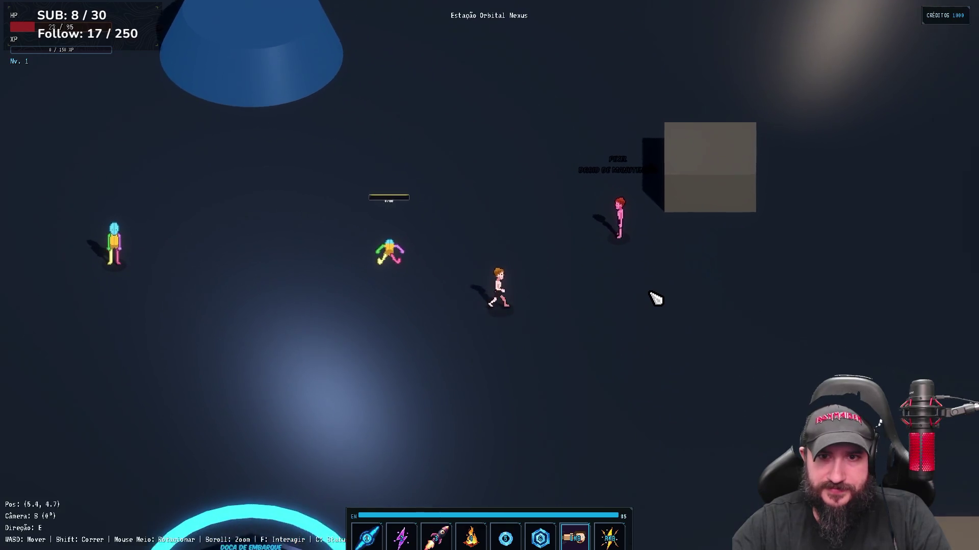
- Drag the stacked item out of slot 1 and back, close the inventory, and zoom in
{"action": "key", "text": "i"}
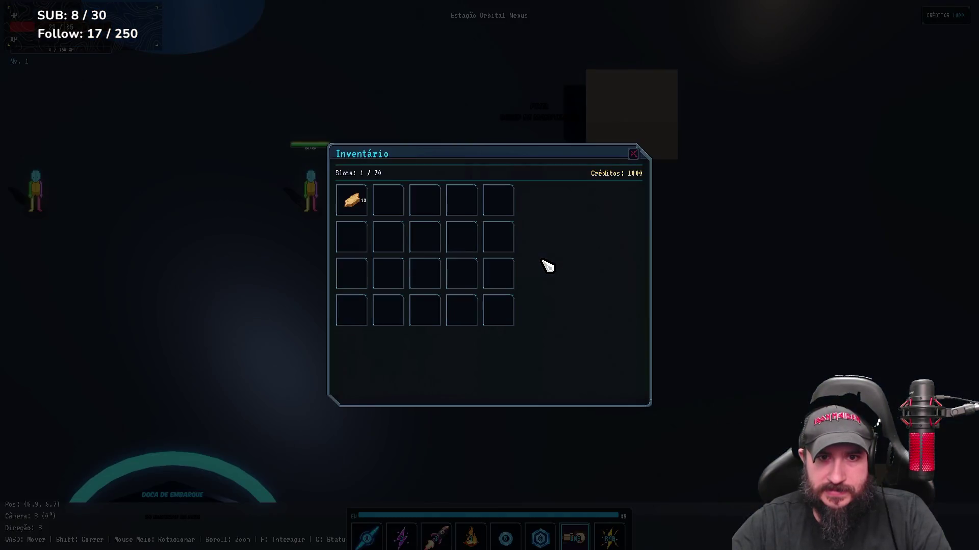
{"action": "left_click_drag", "start_coordinate": [352, 201], "coordinate": [234, 211]}
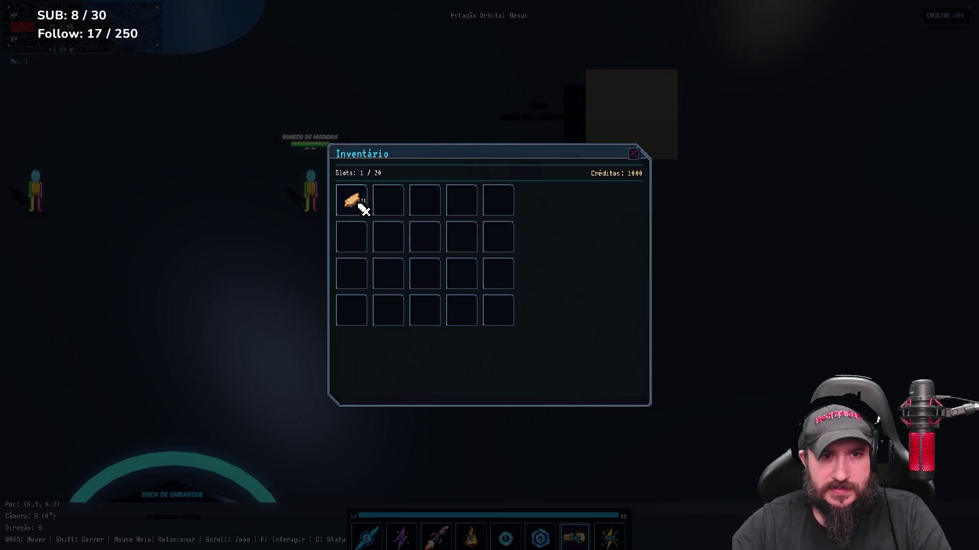
{"action": "mouse_move", "coordinate": [352, 200]}
{"action": "left_mouse_down"}
{"action": "mouse_move", "coordinate": [287, 216]}
{"action": "mouse_move", "coordinate": [354, 212]}
{"action": "mouse_move", "coordinate": [354, 227]}
{"action": "mouse_move", "coordinate": [687, 189]}
{"action": "left_mouse_up"}
{"action": "left_click", "coordinate": [634, 154]}
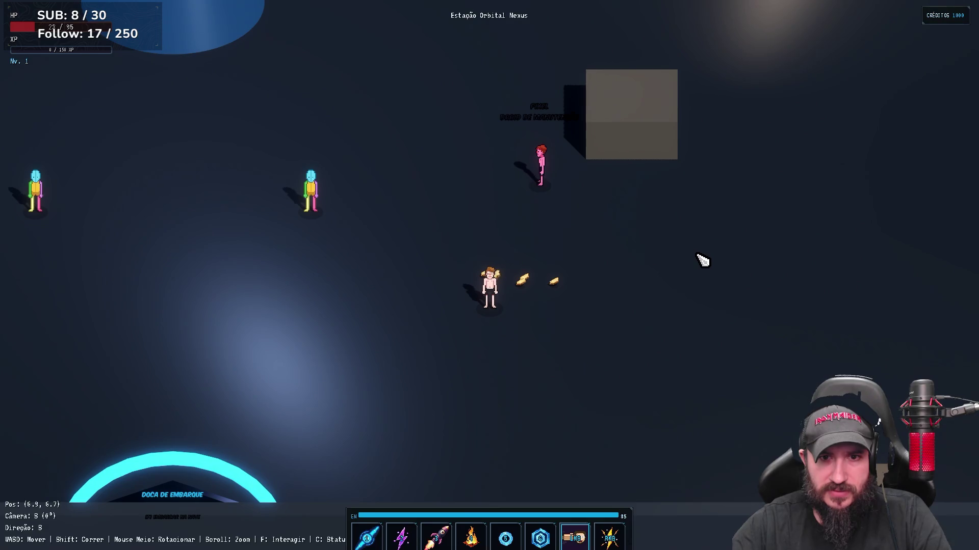
{"action": "key", "text": "w"}
{"action": "key", "text": "s"}
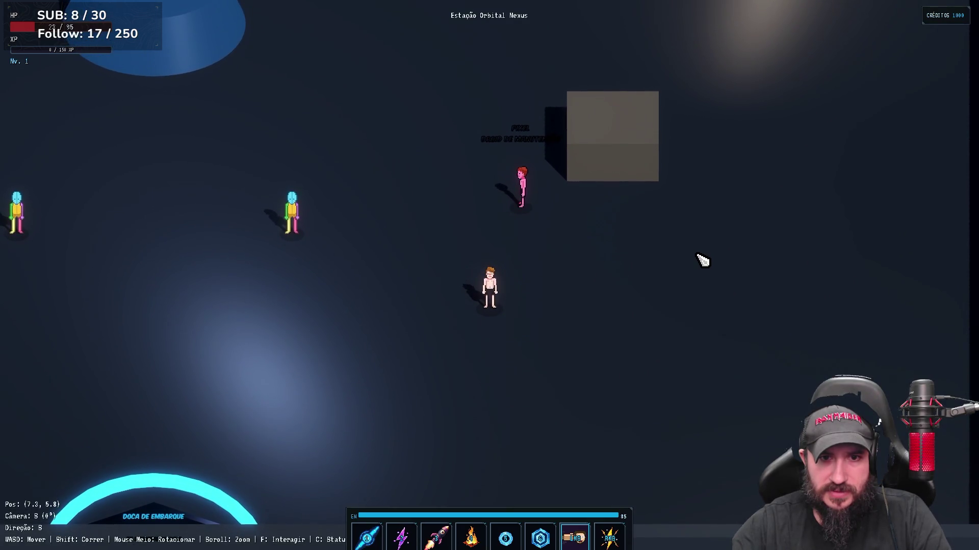
{"action": "scroll", "coordinate": [524, 312], "scroll_direction": "up", "scroll_amount": 3}
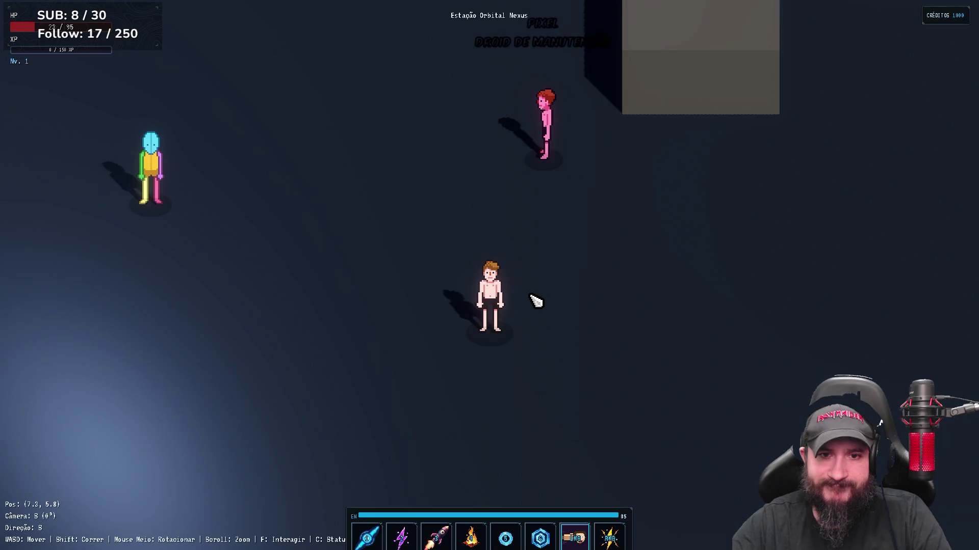
- Take the stacked wood item from the inventory and drop it on the floor with Q
{"action": "key", "text": "d"}
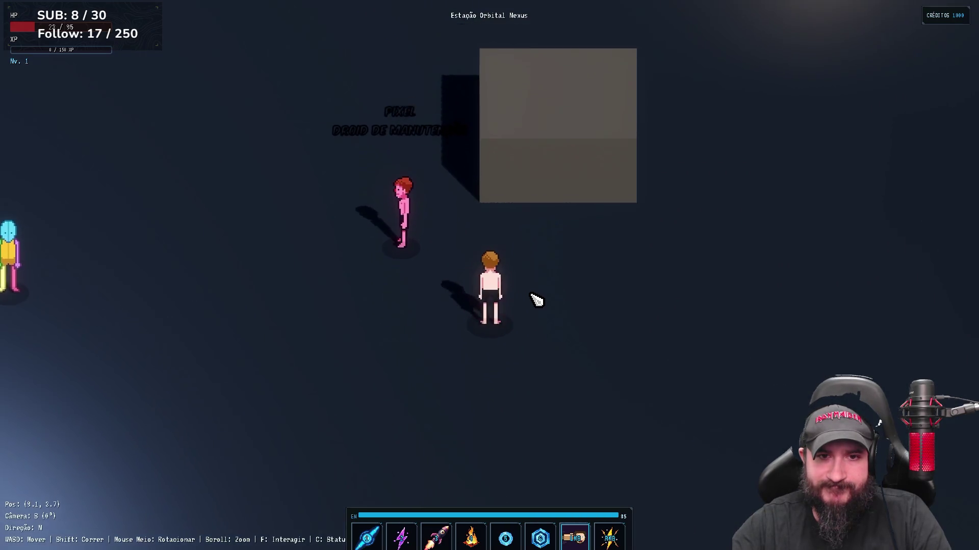
{"action": "key", "text": "s"}
{"action": "key", "text": "i"}
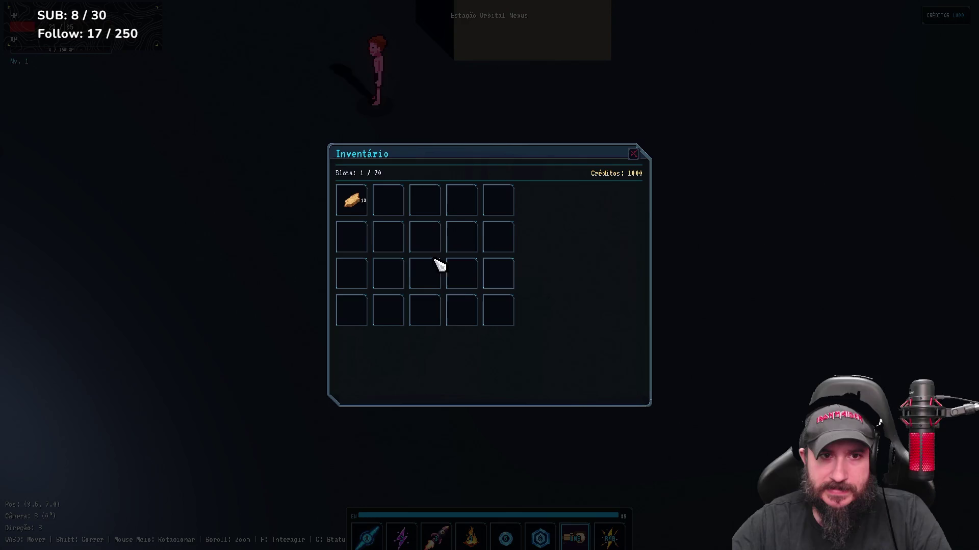
{"action": "double_click", "coordinate": [351, 209]}
{"action": "key", "text": "i"}
{"action": "key", "text": "q"}
- Walk away and back over the dropped item to collect it, then check the inventory
{"action": "key", "text": "d"}
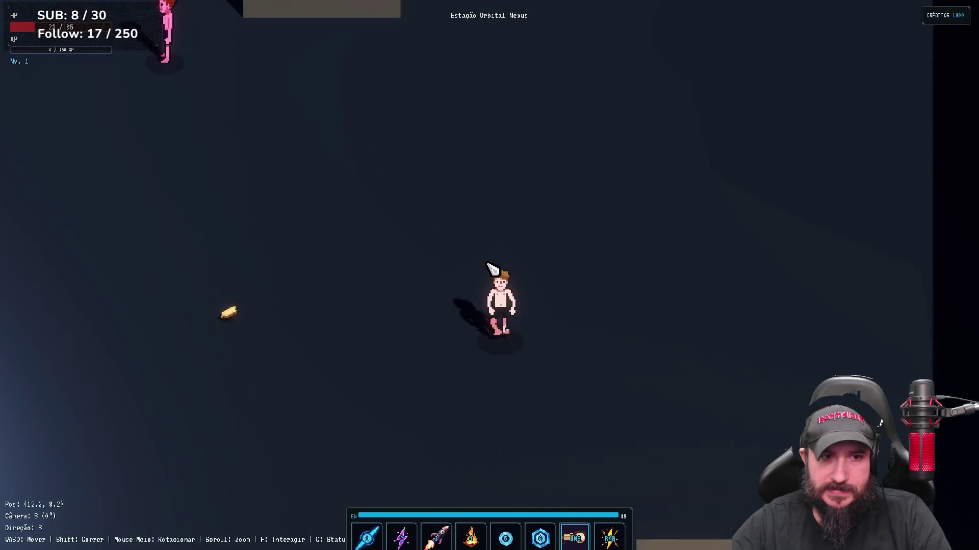
{"action": "key", "text": "s"}
{"action": "key", "text": "w"}
{"action": "key", "text": "a"}
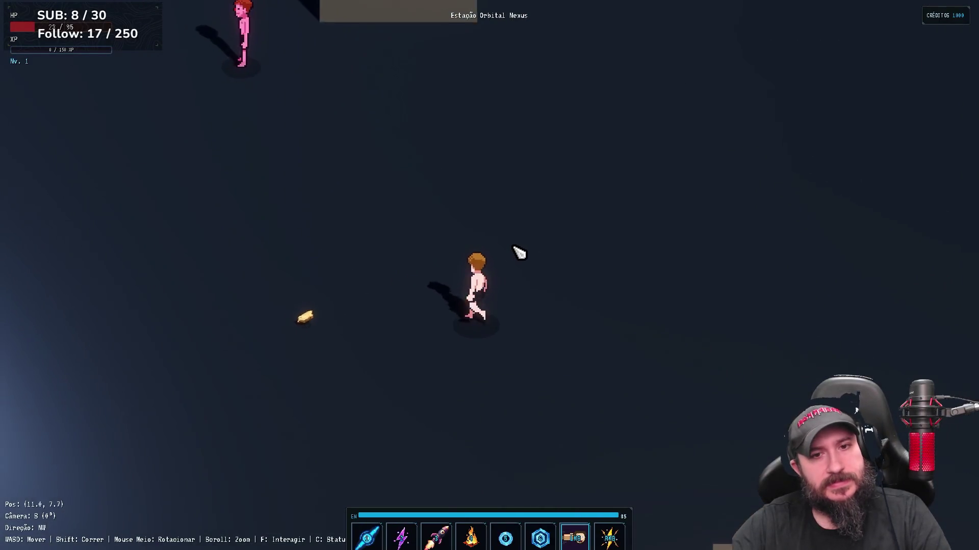
{"action": "key", "text": "a"}
{"action": "key", "text": "f"}
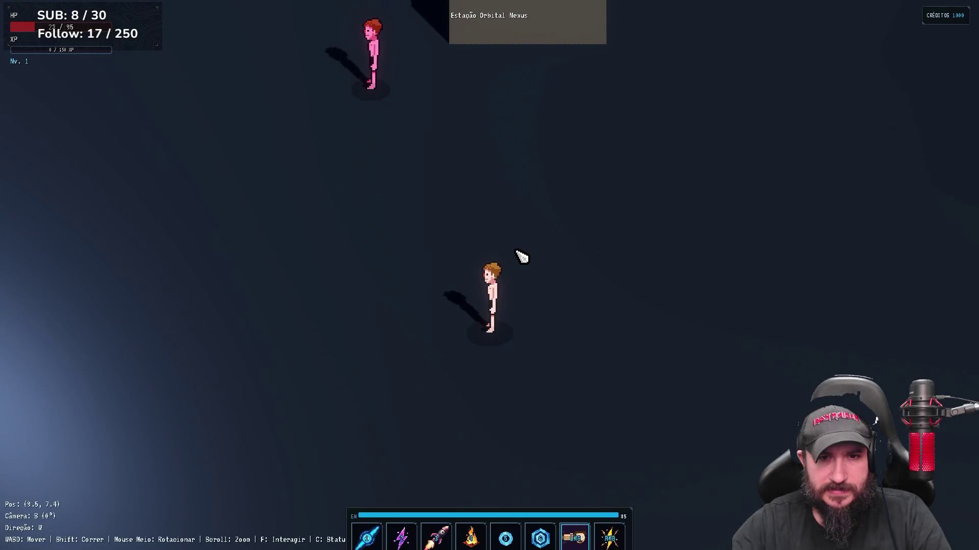
{"action": "key", "text": "i"}
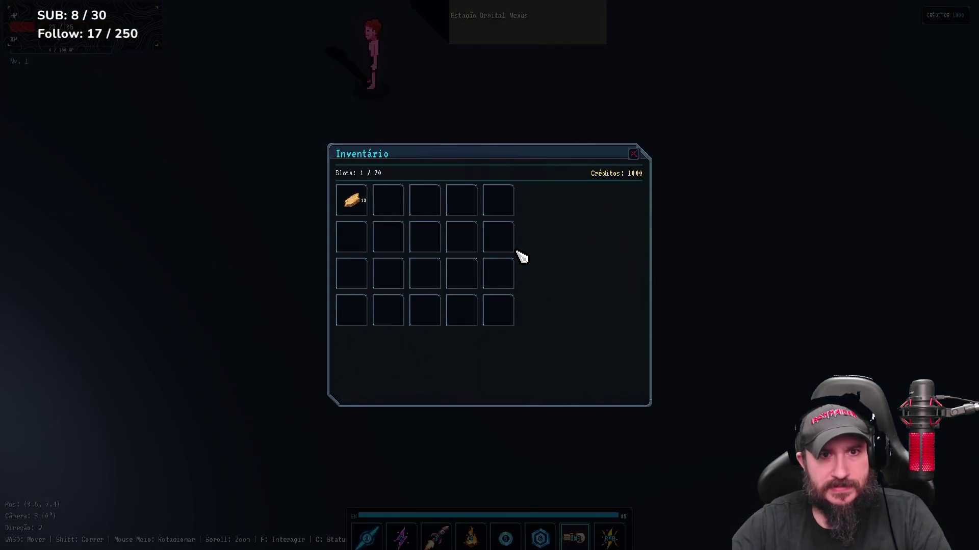
{"action": "key", "text": "i"}
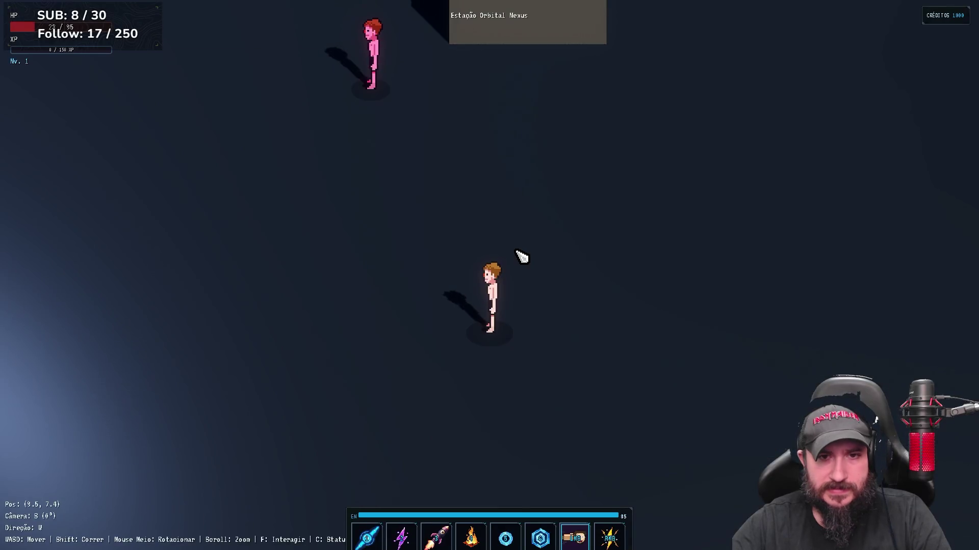
{"action": "key", "text": "alt+Tab"}
{"action": "key", "text": "alt+Tab"}
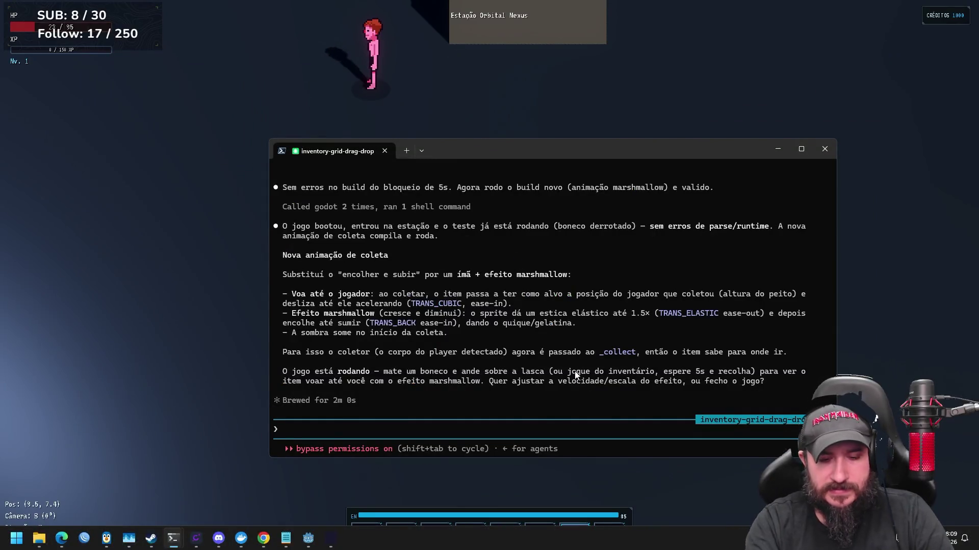
- Type a request: items float in a parabola to the character's middle, then squish lightly like damage numbers
{"action": "type", "text": "o item "}
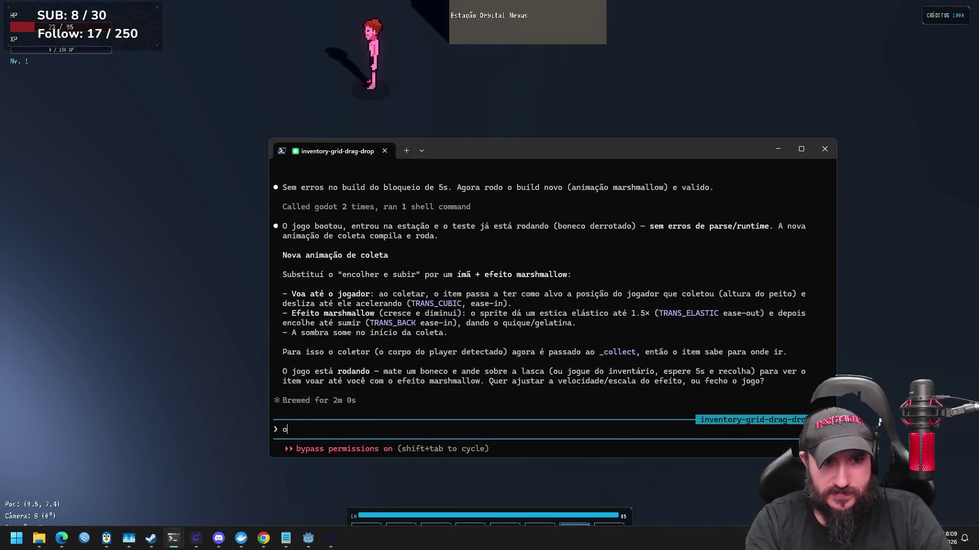
{"action": "type", "text": "flutuar até"}
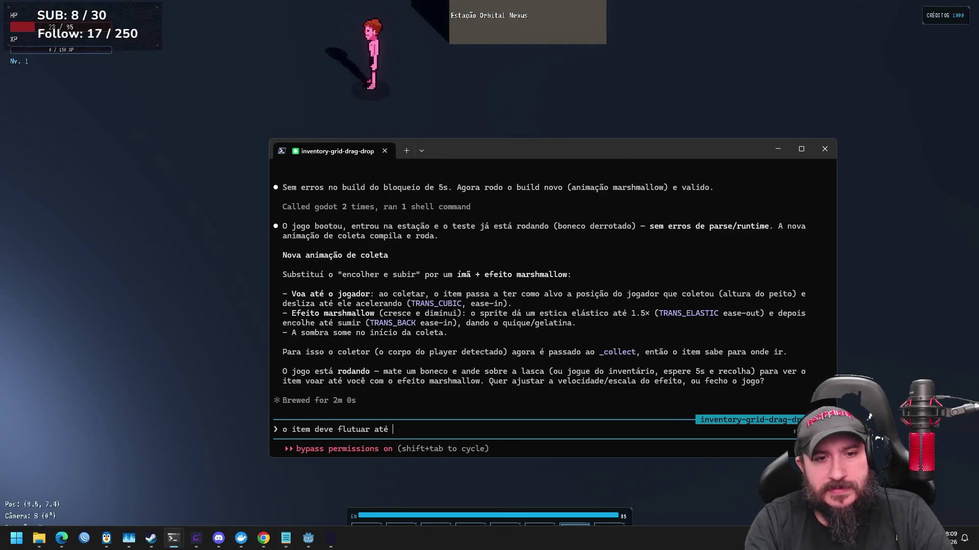
{"action": "type", "text": "personage, "}
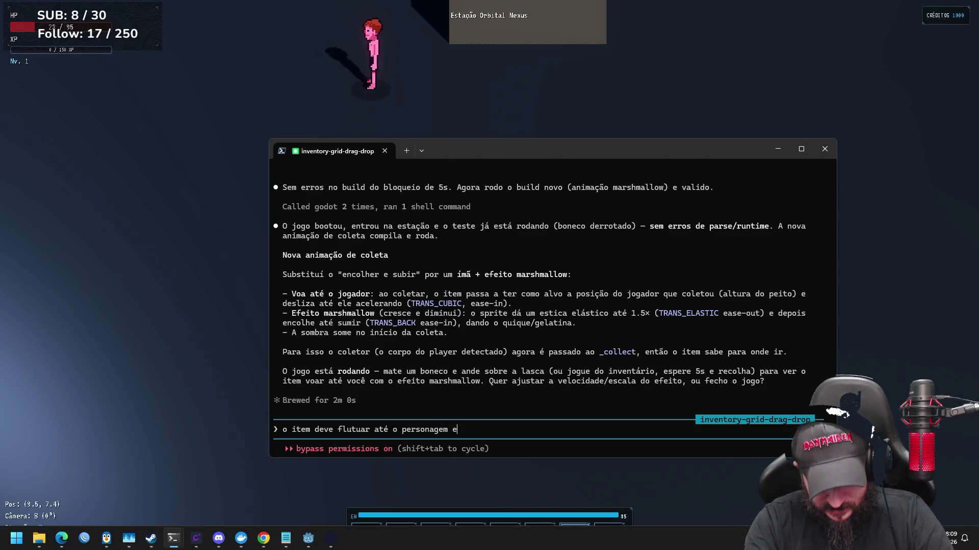
{"action": "type", "text": "parabola"}
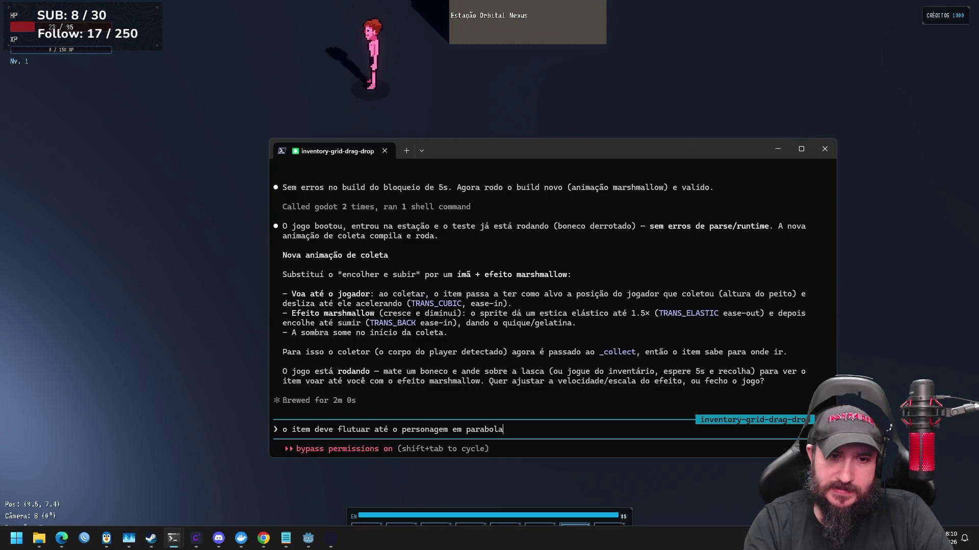
{"action": "type", "text": "meio "}
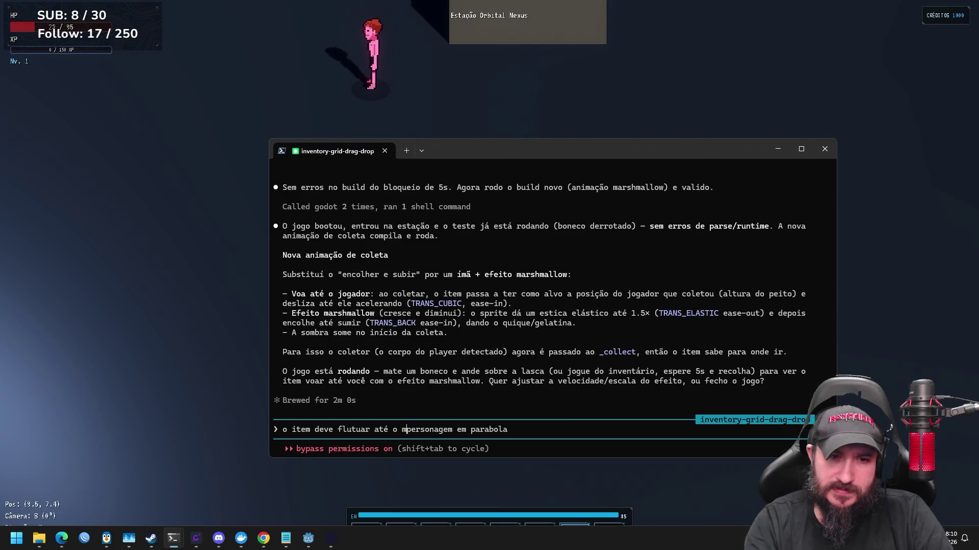
{"action": "type", "text": "do"}
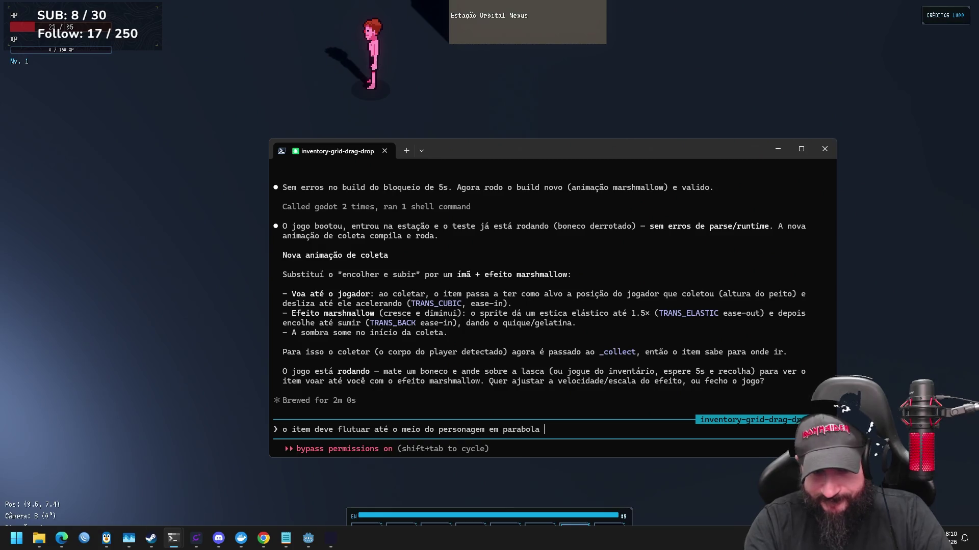
{"action": "type", "text": "pois dar um "}
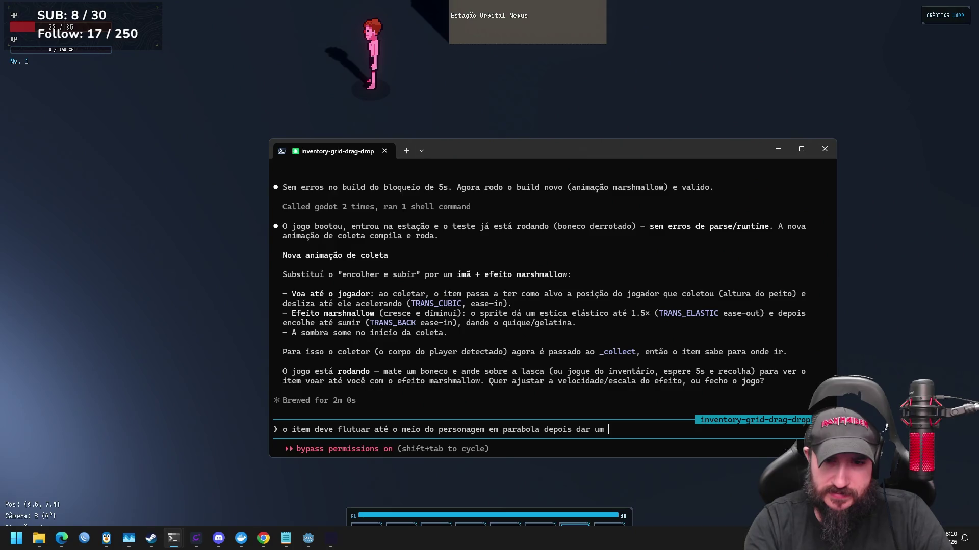
{"action": "type", "text": "leve efeito"}
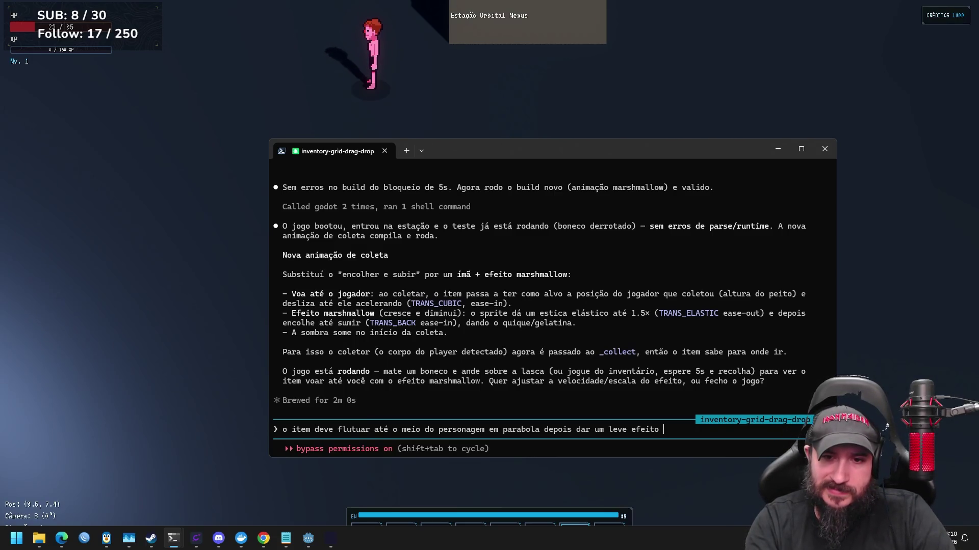
{"action": "type", "text": "marchimellow e"}
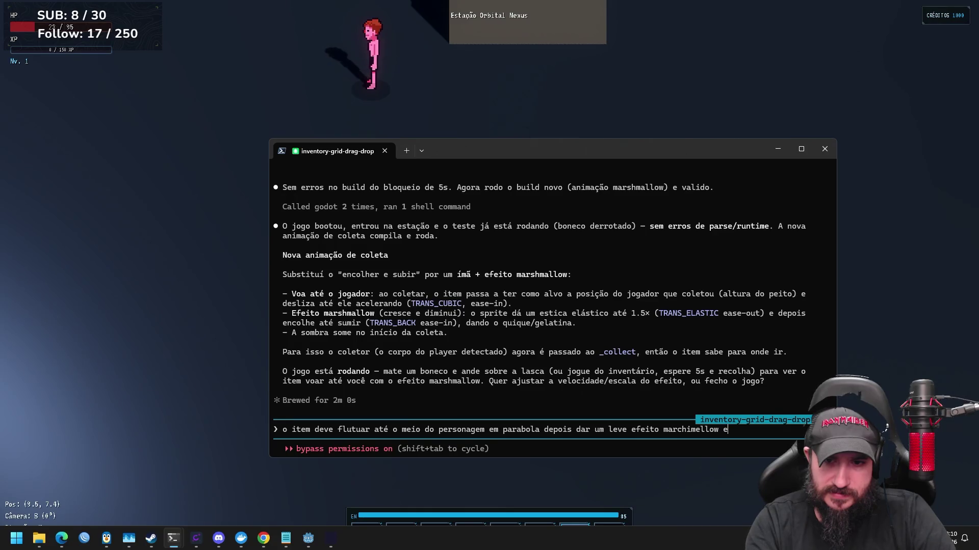
{"action": "type", "text": "umir, como foi"}
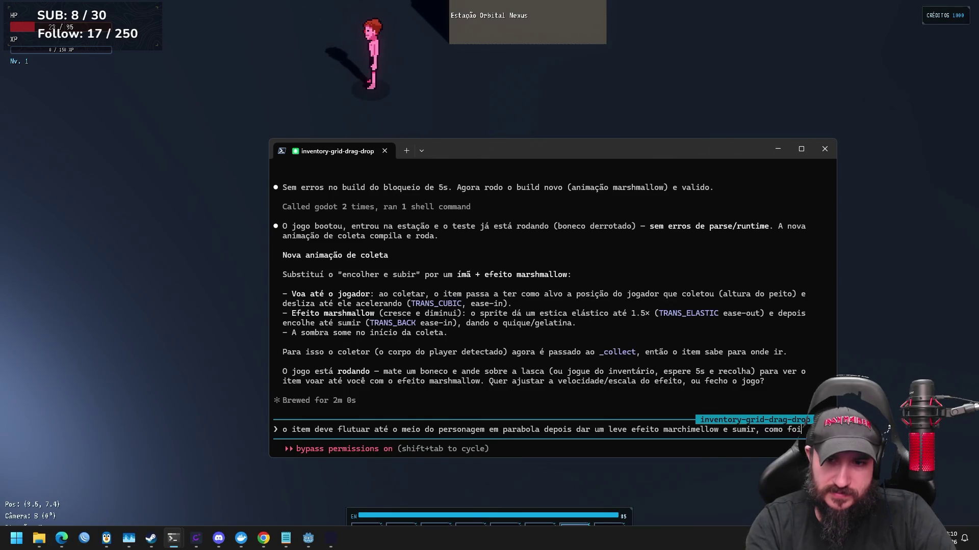
{"action": "type", "text": " leve efeito"}
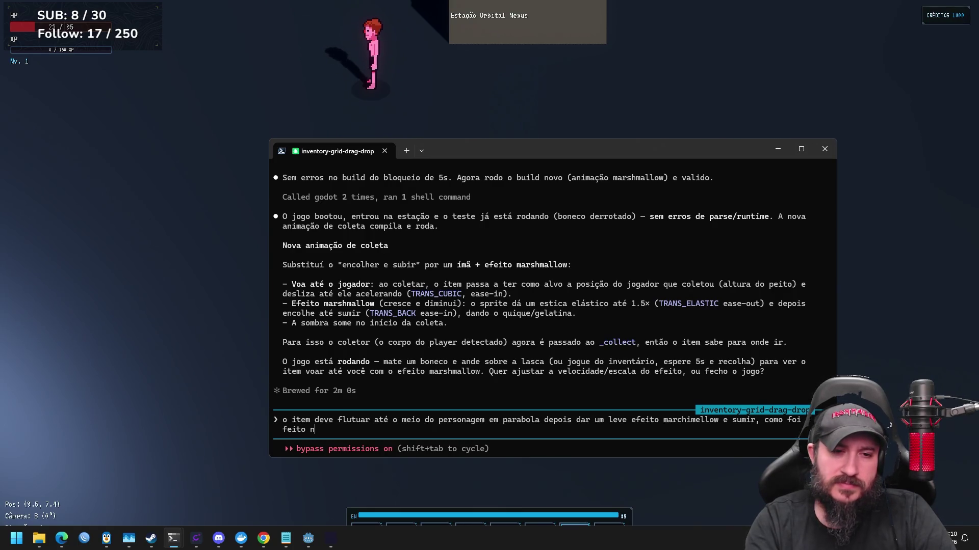
{"action": "type", "text": "numeros de dano"}
- Submit the parabolic marshmallow pickup request to Claude Code
{"action": "key", "text": "Return"}
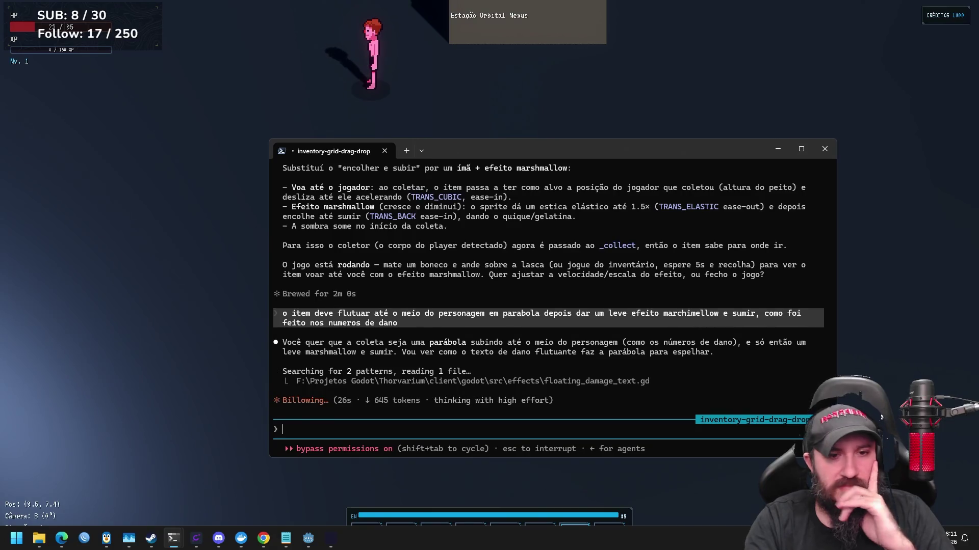
- Walk up to the Boneco de Madeira dummy and hit it with the tracking missile and projectiles
{"action": "left_click", "coordinate": [480, 130]}
{"action": "key", "text": "a"}
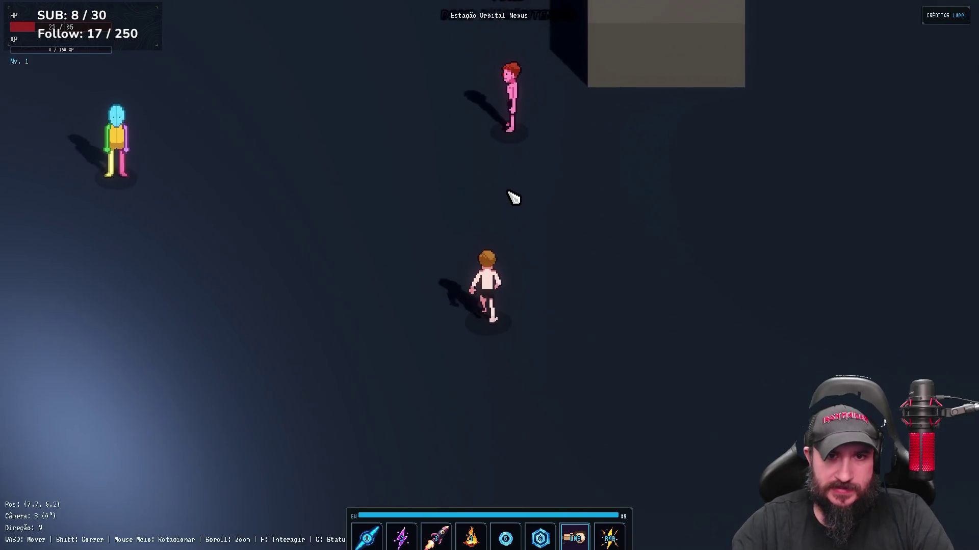
{"action": "key", "text": "w"}
{"action": "key", "text": "3"}
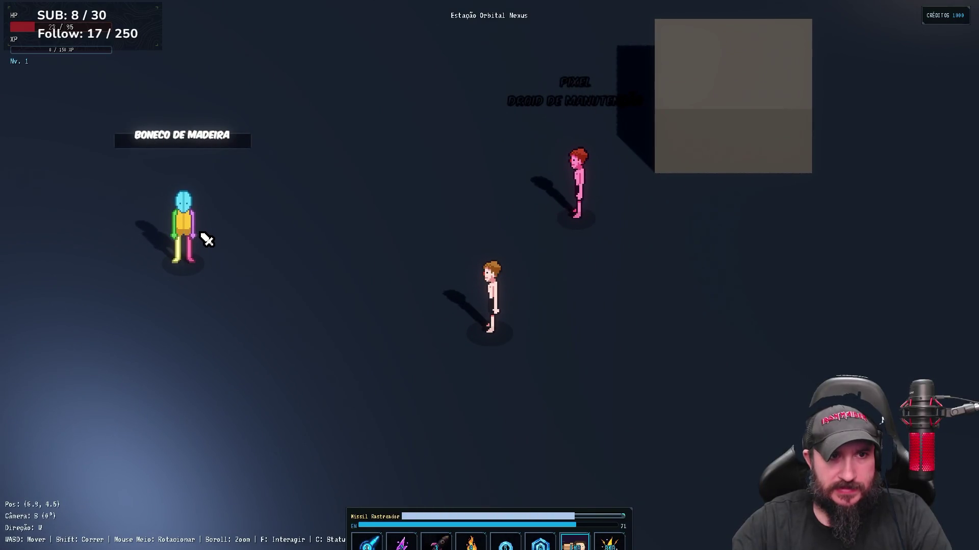
{"action": "left_click", "coordinate": [197, 237]}
{"action": "left_click", "coordinate": [197, 237]}
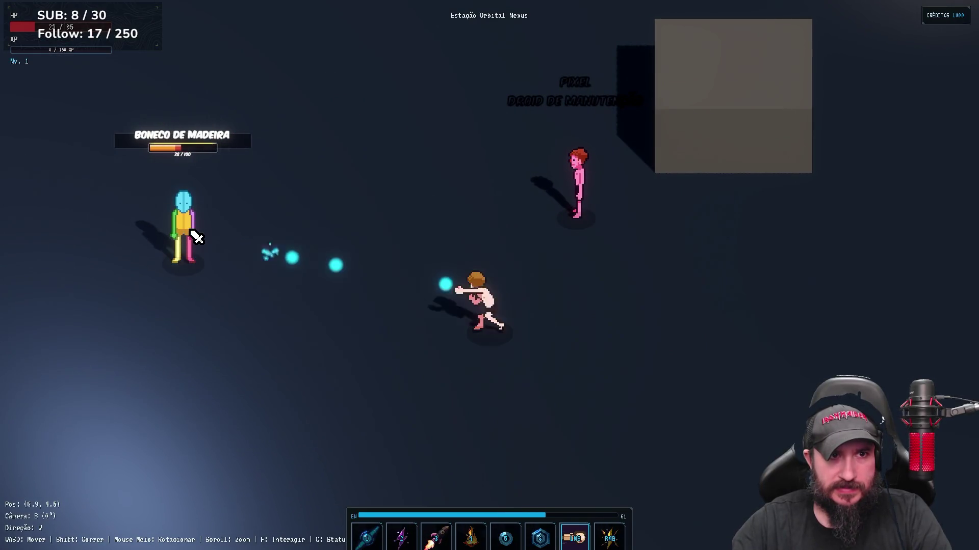
{"action": "left_click", "coordinate": [196, 237]}
{"action": "left_click", "coordinate": [197, 237]}
{"action": "left_click", "coordinate": [197, 237]}
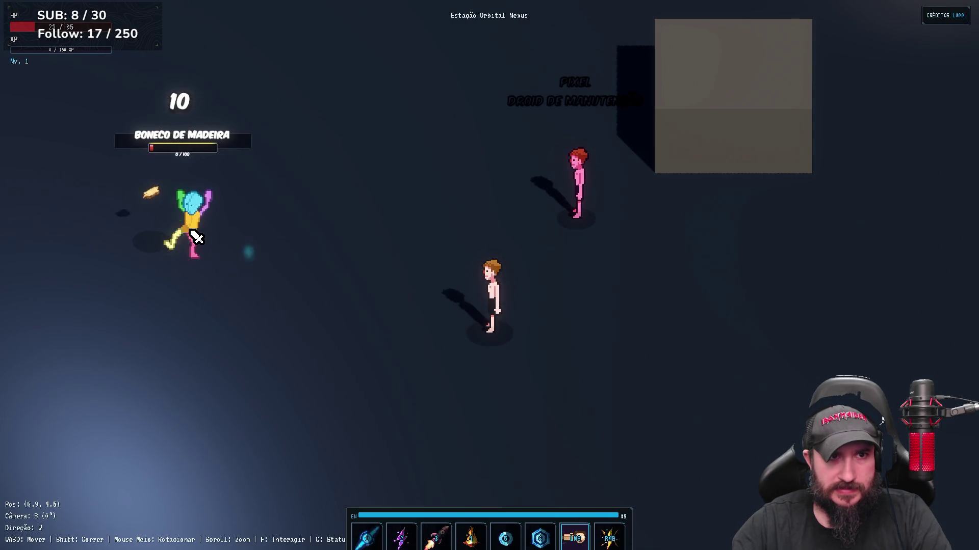
- Reposition around the dummy and land three more attacks until it falls
{"action": "key", "text": "a"}
{"action": "key", "text": "s"}
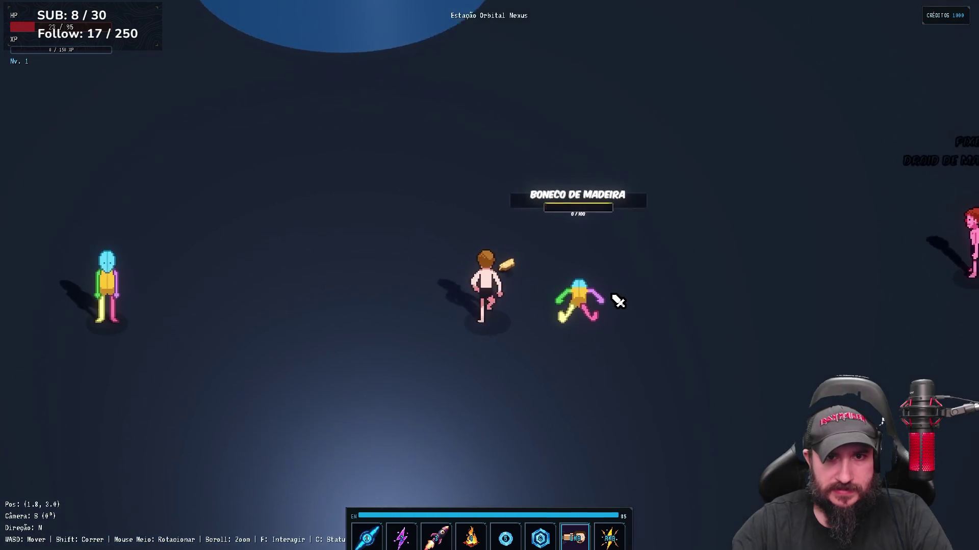
{"action": "key", "text": "d"}
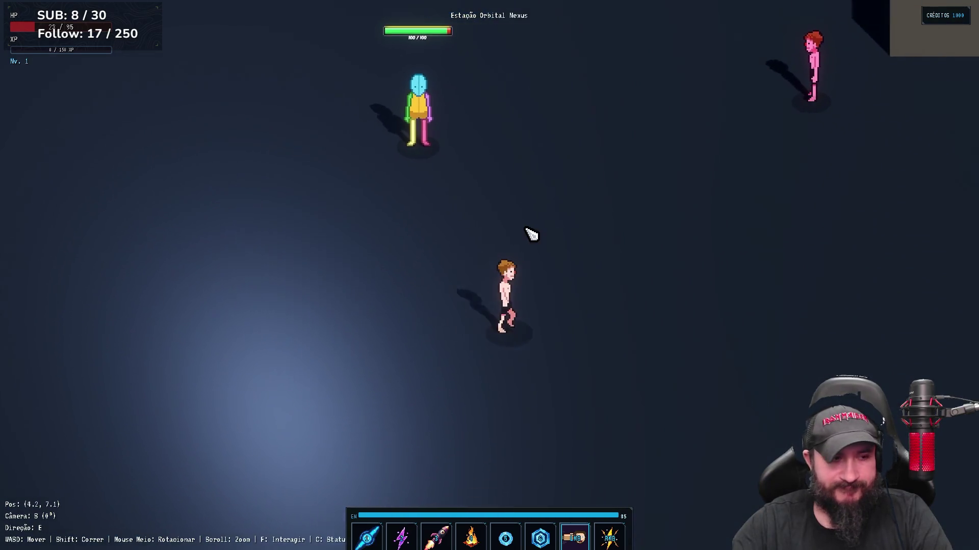
{"action": "left_click", "coordinate": [188, 142]}
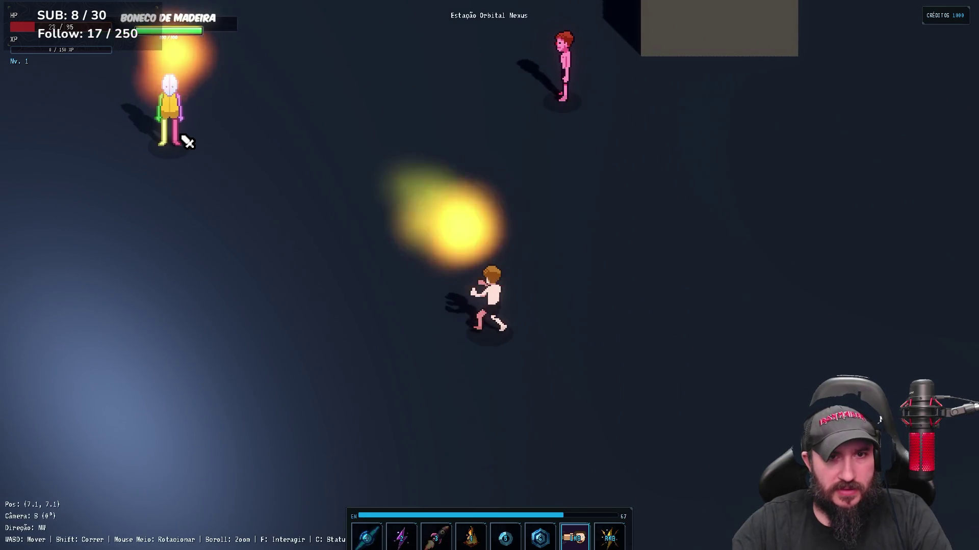
{"action": "left_click", "coordinate": [191, 143]}
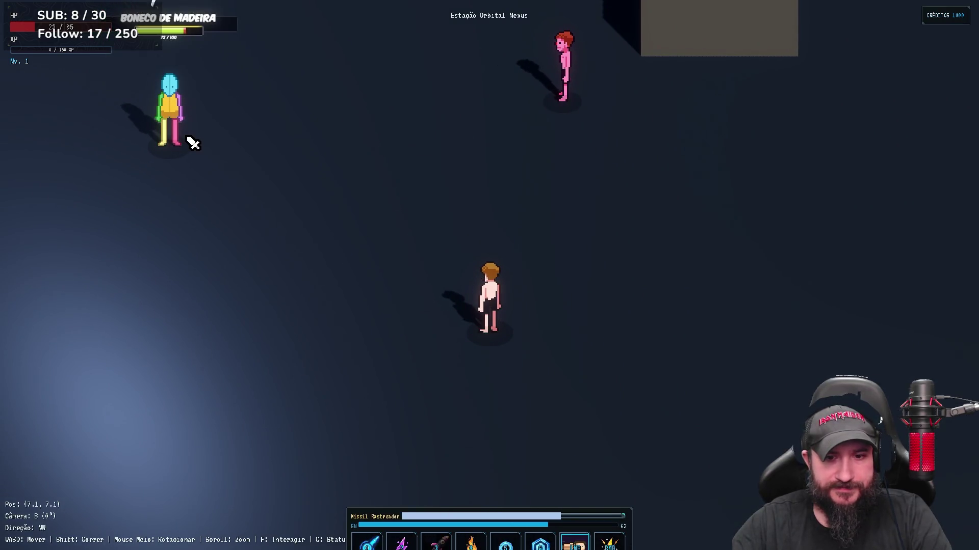
{"action": "left_click", "coordinate": [187, 141]}
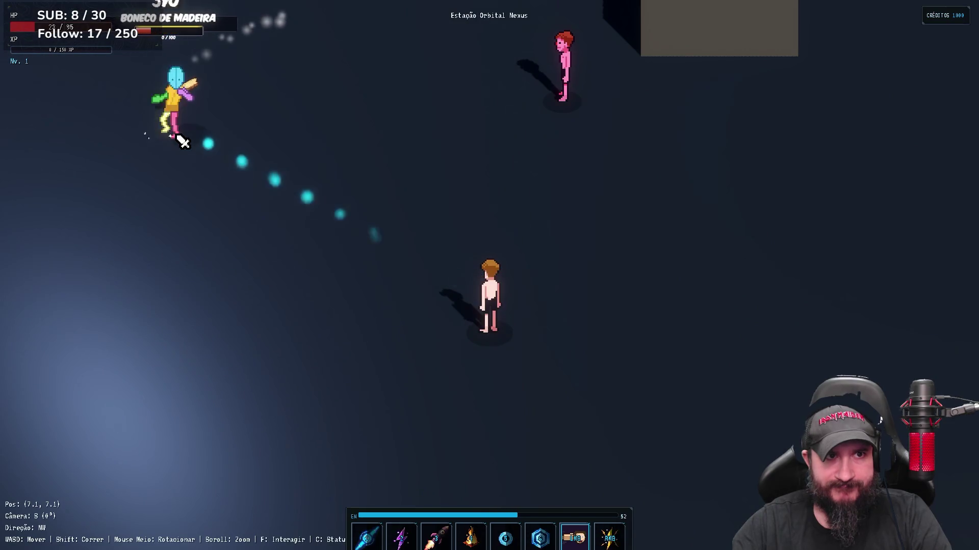
- Walk onto the dropped box and open Inventário, now holding one item (1/20)
{"action": "key", "text": "w+a"}
{"action": "key", "text": "w+d"}
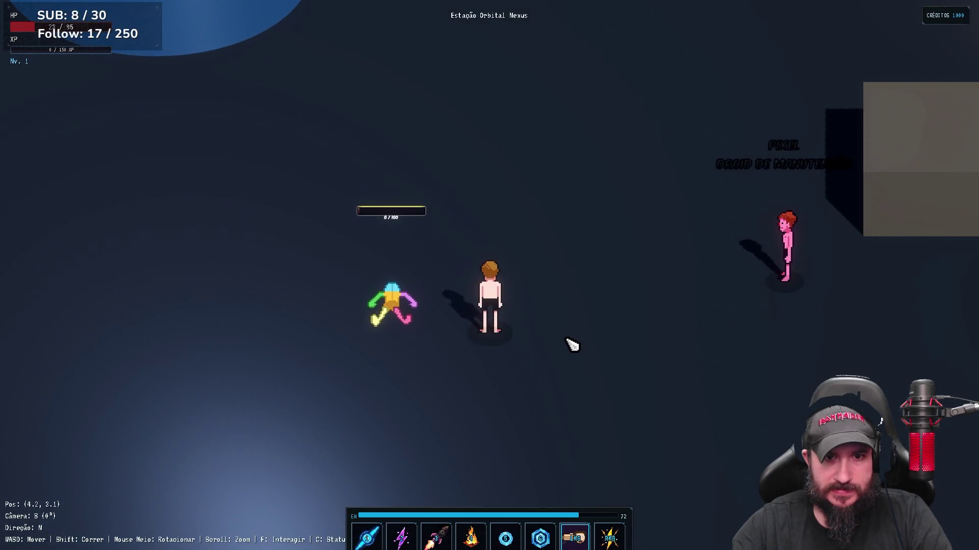
{"action": "key", "text": "w+d"}
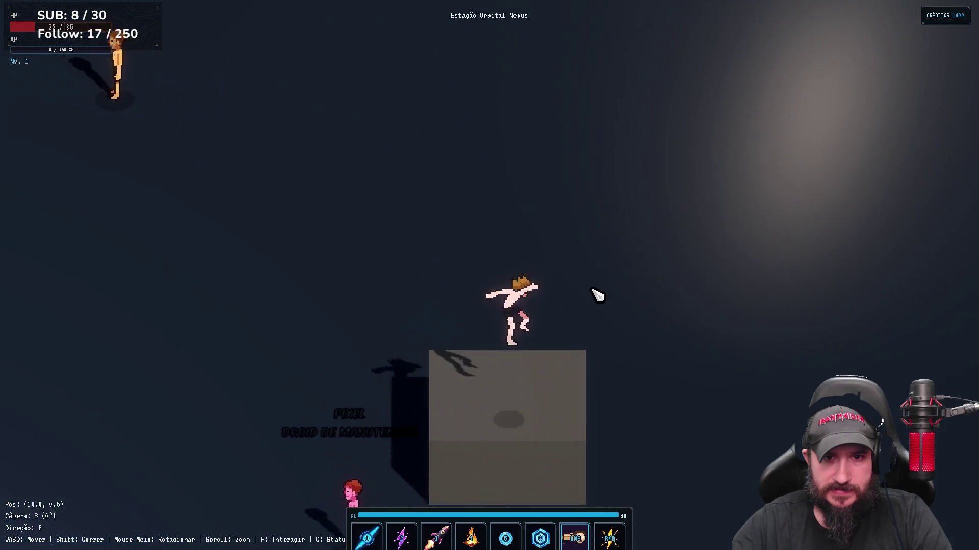
{"action": "key", "text": "i"}
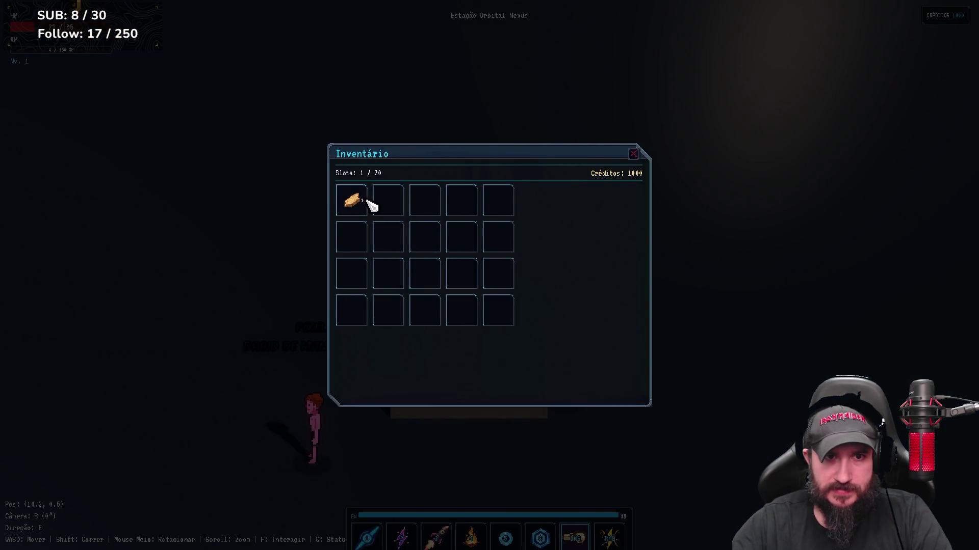
- Drag the slot-1 items out onto the floor and walk over them to collect them
{"action": "left_click_drag", "start_coordinate": [346, 206], "coordinate": [179, 198]}
{"action": "key", "text": "i"}
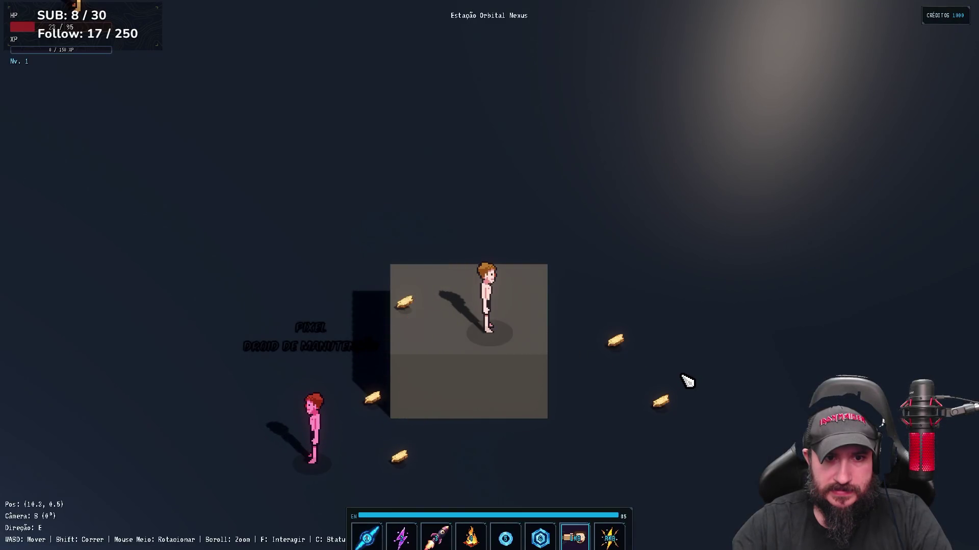
{"action": "key", "text": "s+a"}
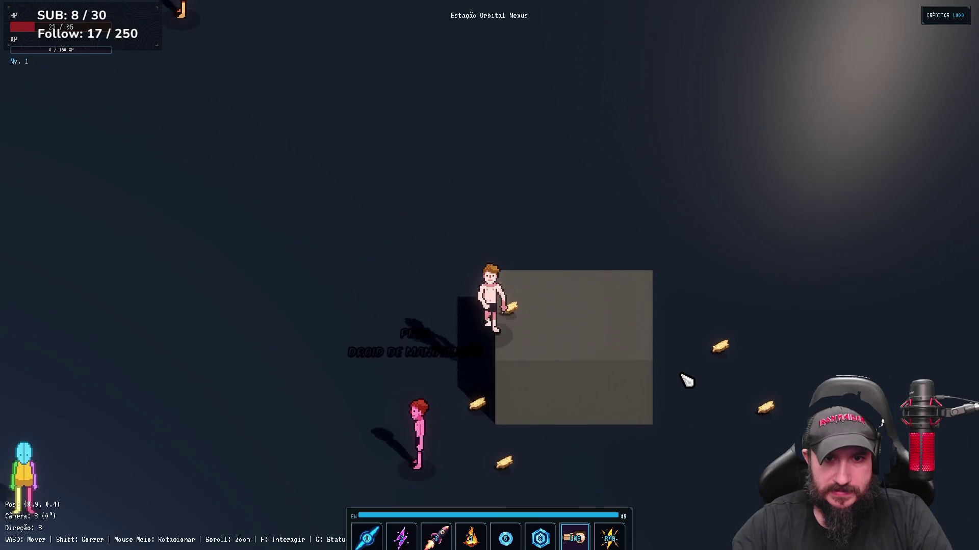
{"action": "key", "text": "d"}
{"action": "key", "text": "w"}
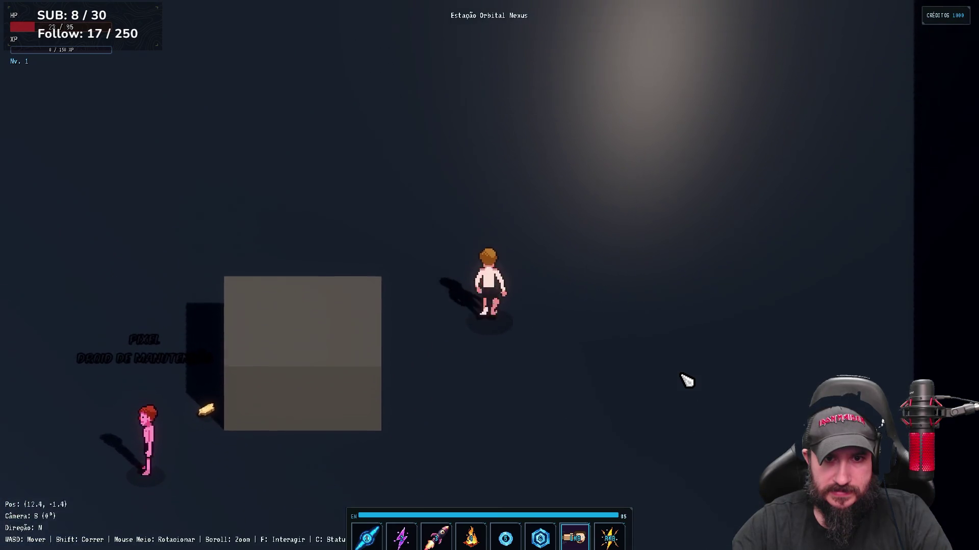
{"action": "key", "text": "a"}
{"action": "key", "text": "s+a"}
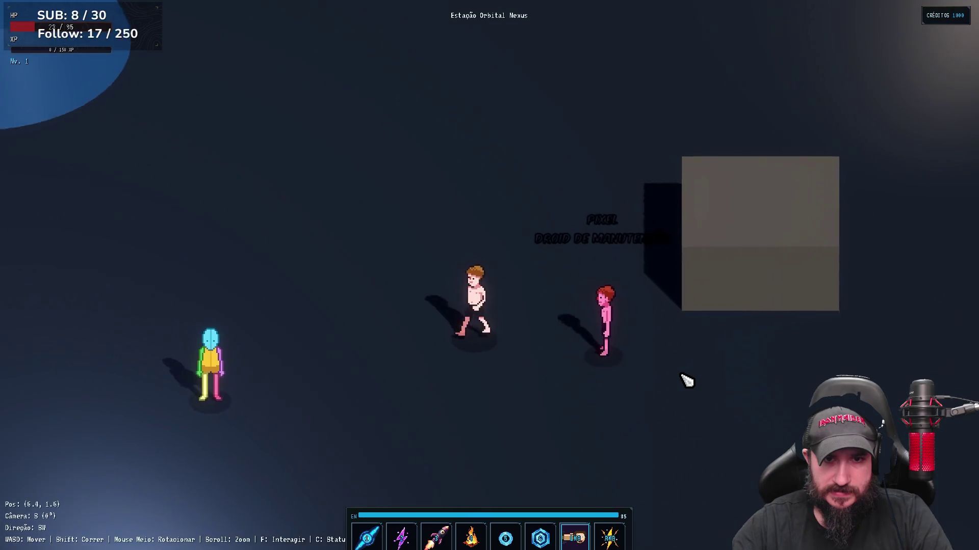
{"action": "scroll", "coordinate": [673, 373], "scroll_direction": "down", "scroll_amount": 3}
{"action": "key", "text": "s"}
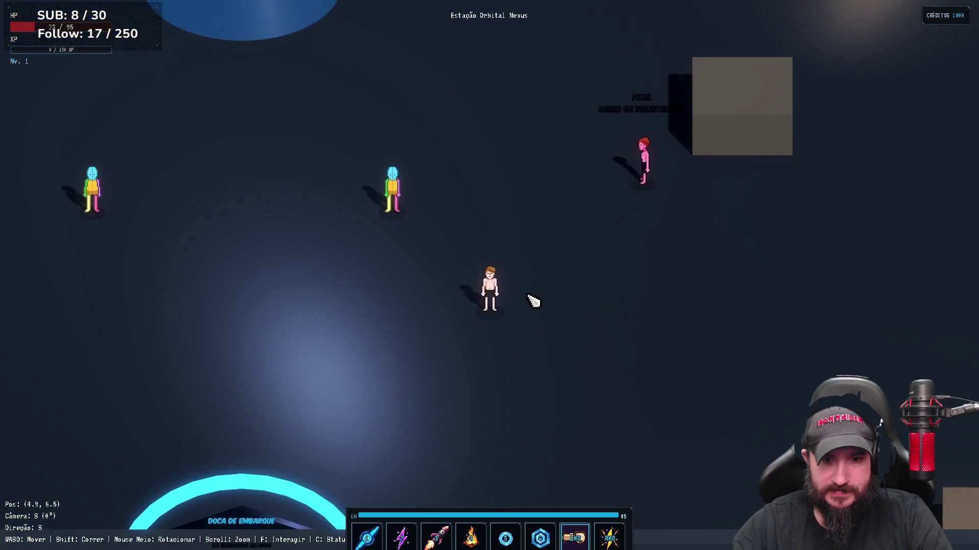
{"action": "scroll", "coordinate": [532, 301], "scroll_direction": "up", "scroll_amount": 2}
{"action": "key", "text": "a"}
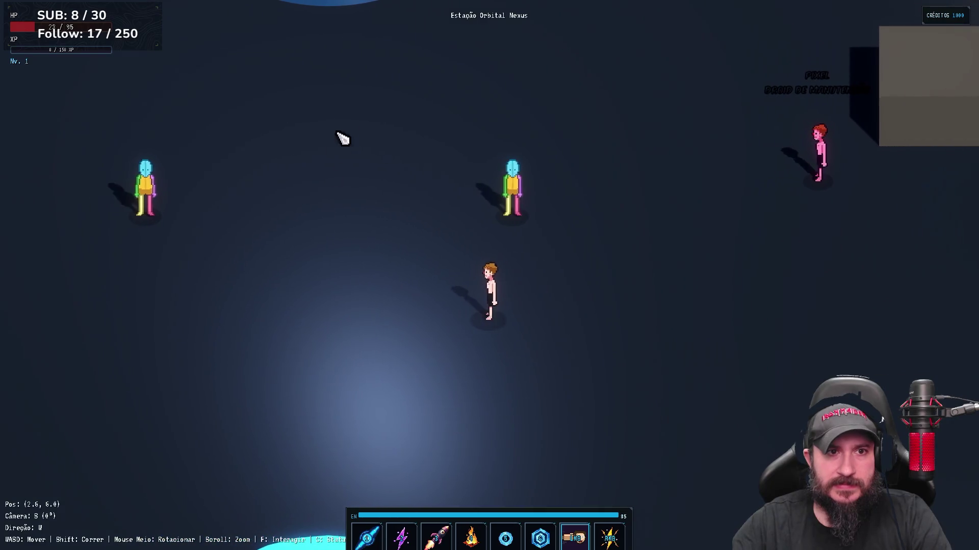
- Knock down the right dummy with a ring burst and fireballs
{"action": "left_click", "coordinate": [327, 102]}
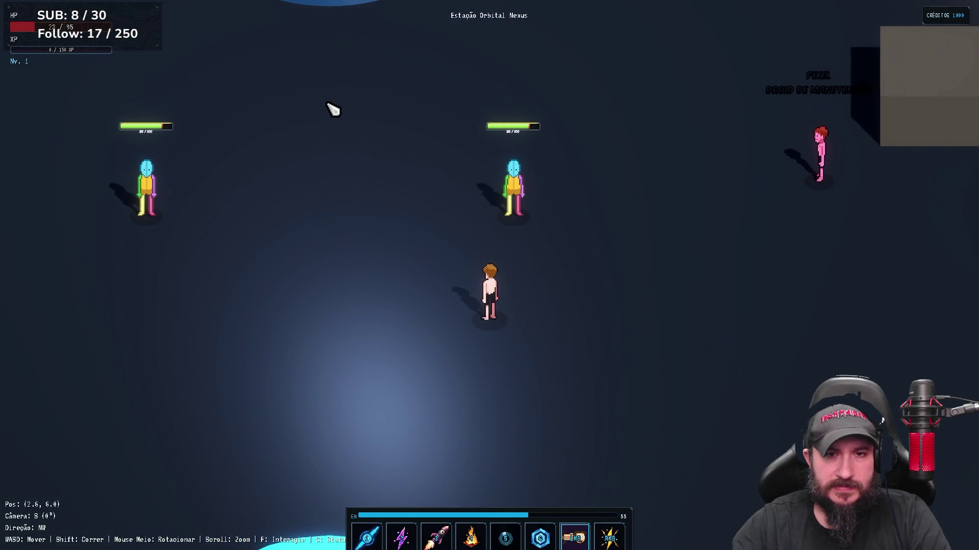
{"action": "left_click", "coordinate": [515, 195]}
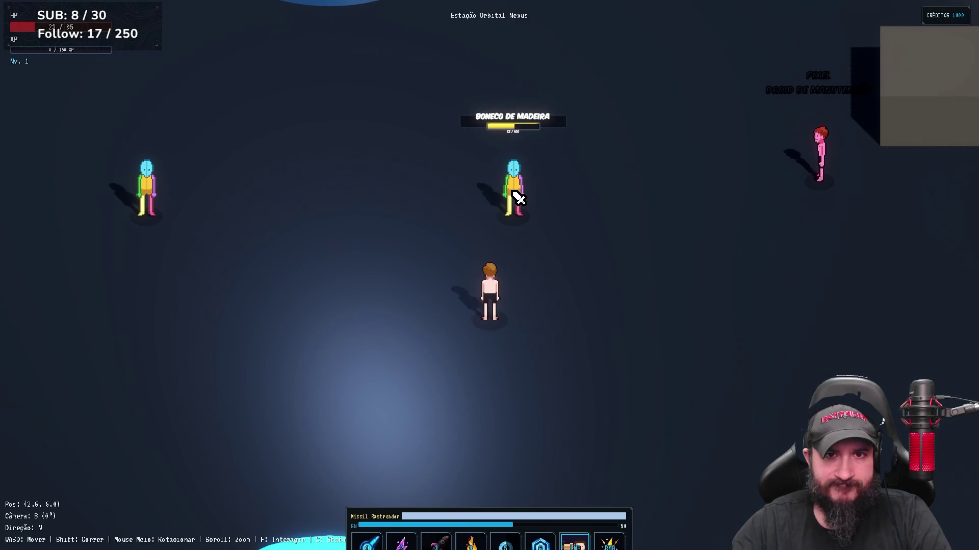
{"action": "left_click", "coordinate": [516, 195]}
{"action": "left_click", "coordinate": [516, 196]}
- Defeat the far dummy with fire and a rocket, then close the running game
{"action": "key", "text": "w"}
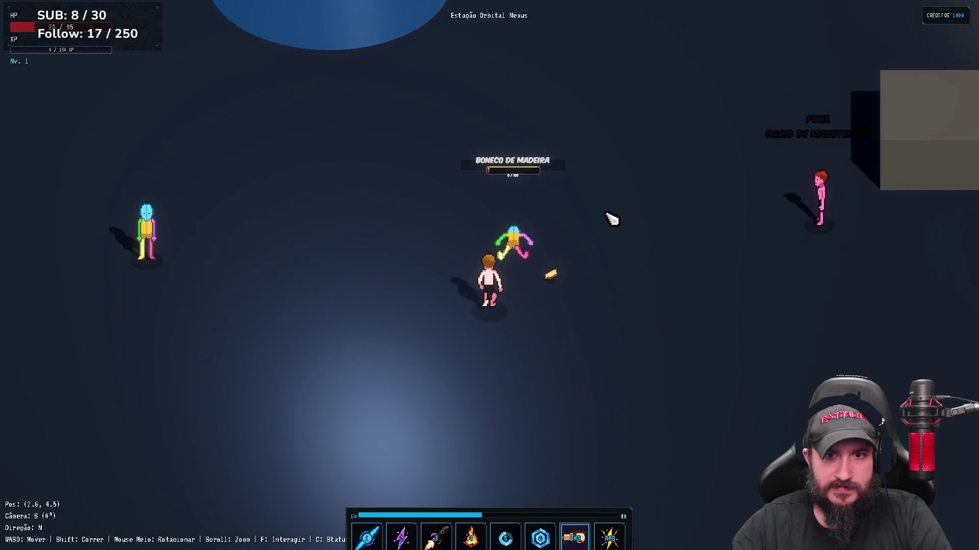
{"action": "key", "text": "a"}
{"action": "left_click", "coordinate": [390, 162]}
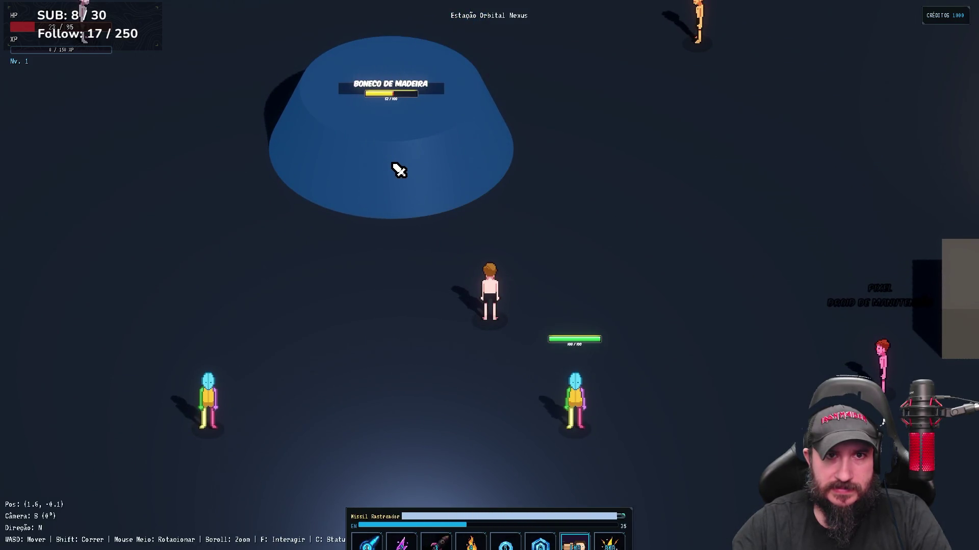
{"action": "key", "text": "3"}
{"action": "left_click", "coordinate": [399, 170]}
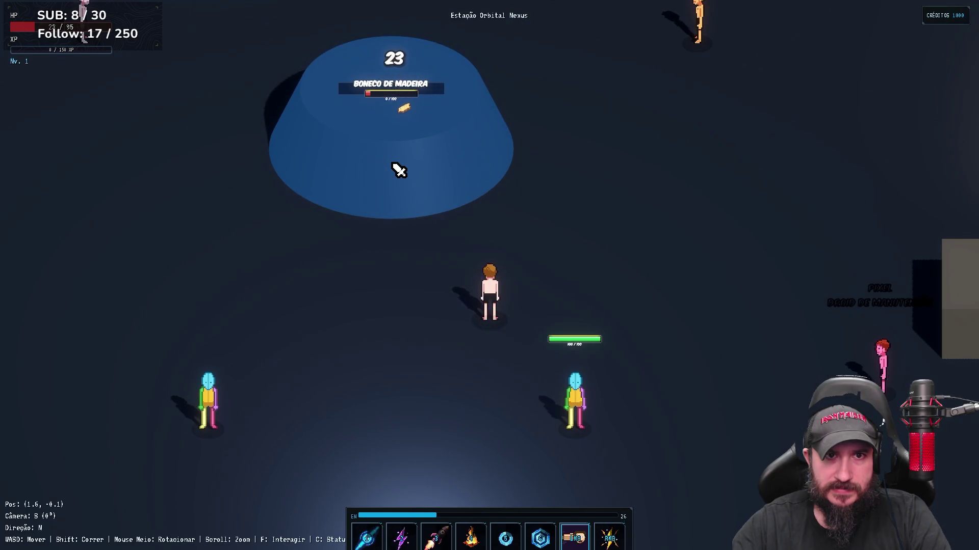
{"action": "key", "text": "alt+F4"}
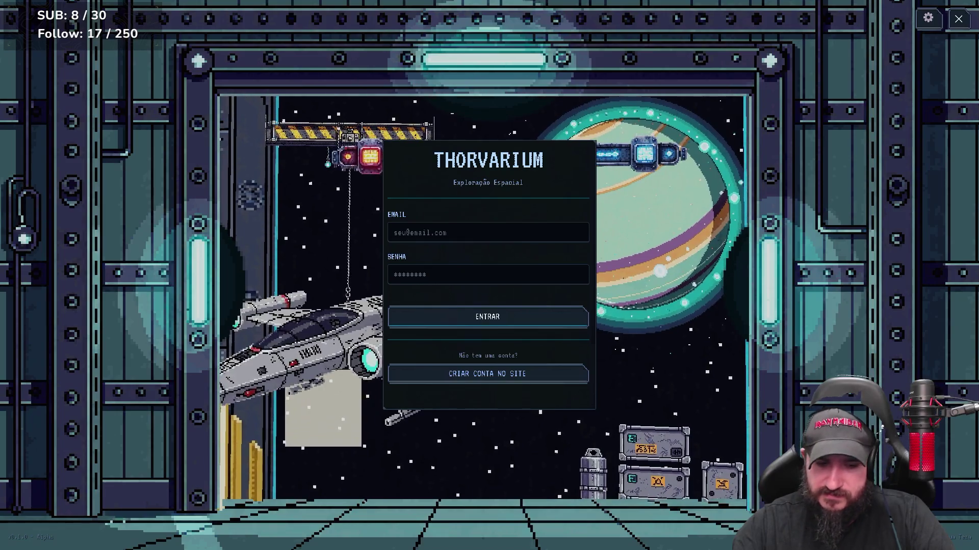
- Enter the developer account e-mail, submit with ENTRAR and confirm Entrar in Confirmar entrada
{"action": "left_click", "coordinate": [463, 229]}
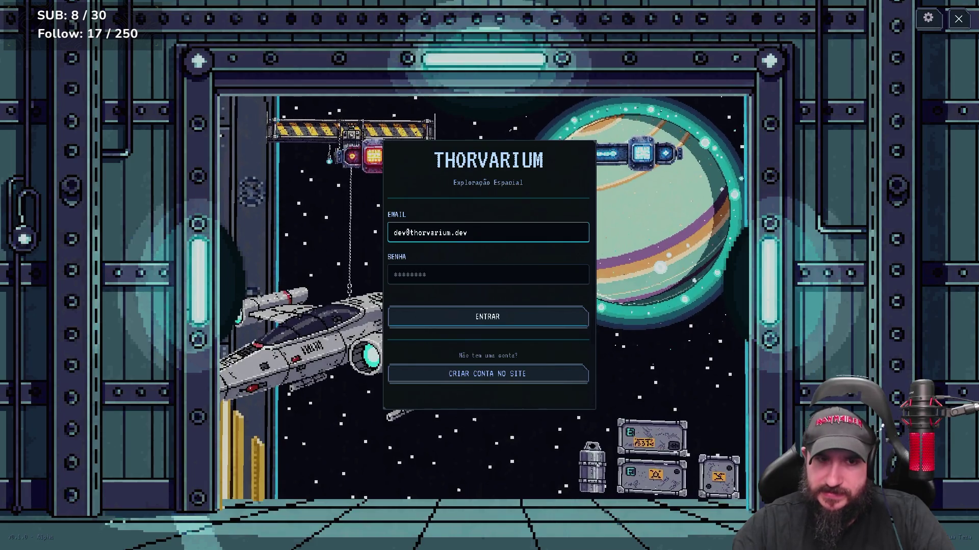
{"action": "left_click", "coordinate": [444, 270]}
{"action": "left_click", "coordinate": [512, 320]}
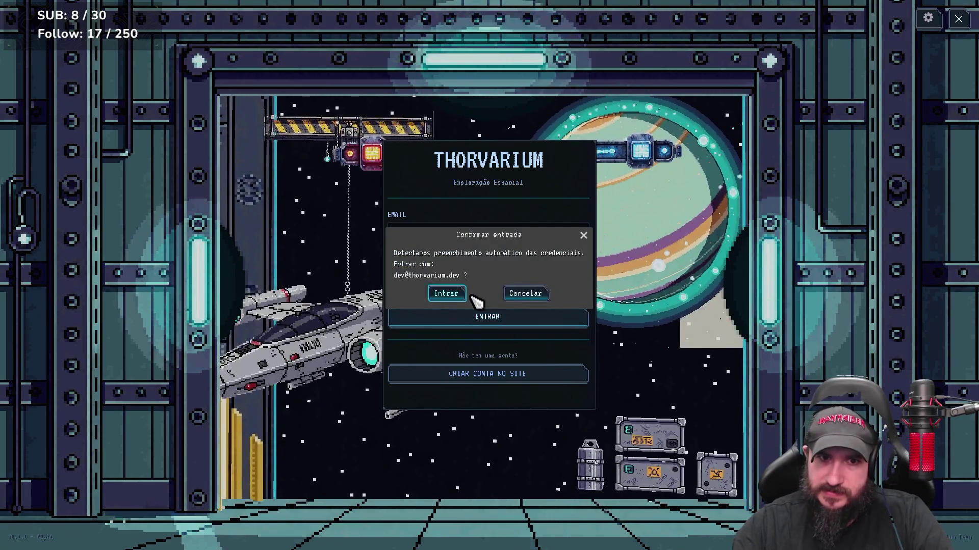
{"action": "left_click", "coordinate": [459, 299]}
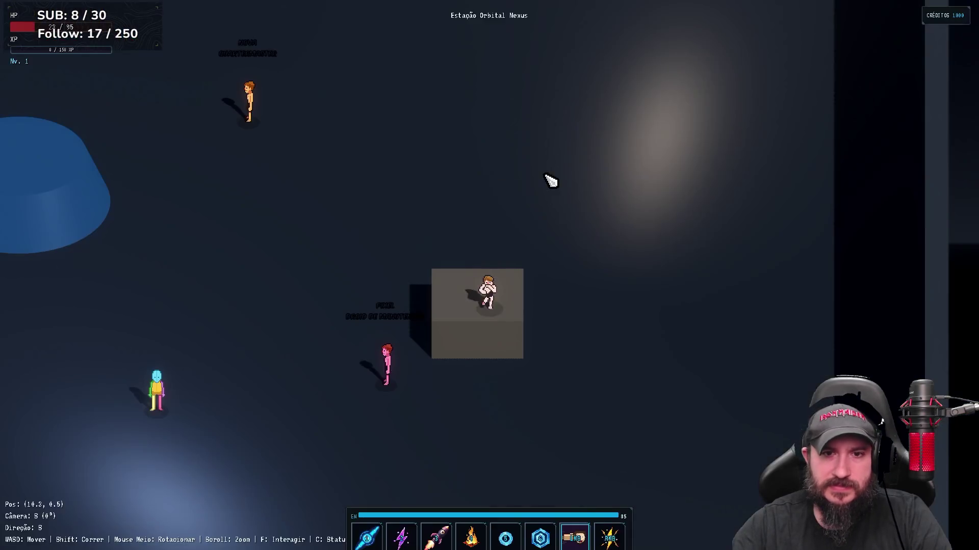
- Drop two wood items from the slot-1 inventory stack onto the floor
{"action": "key", "text": "i"}
{"action": "left_click", "coordinate": [357, 201]}
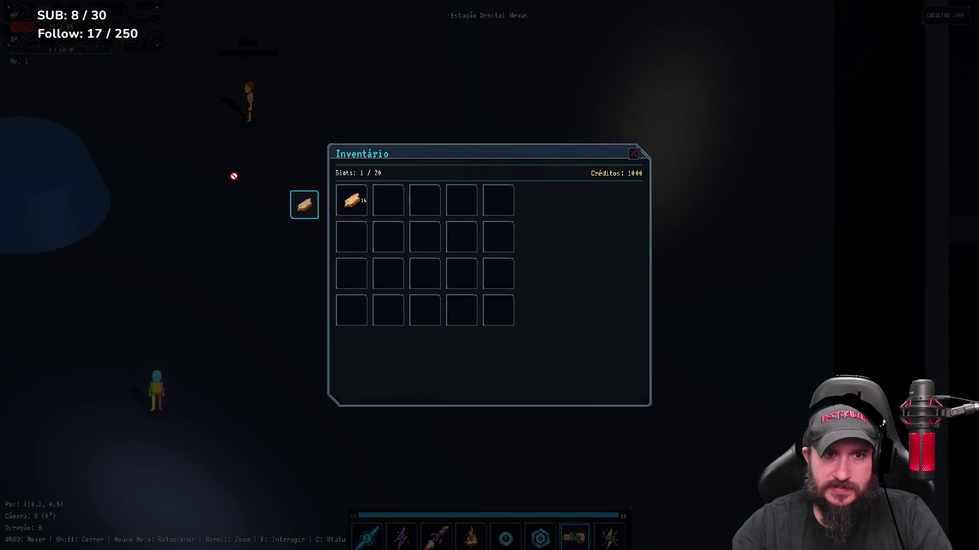
{"action": "left_click", "coordinate": [351, 206]}
{"action": "key", "text": "i"}
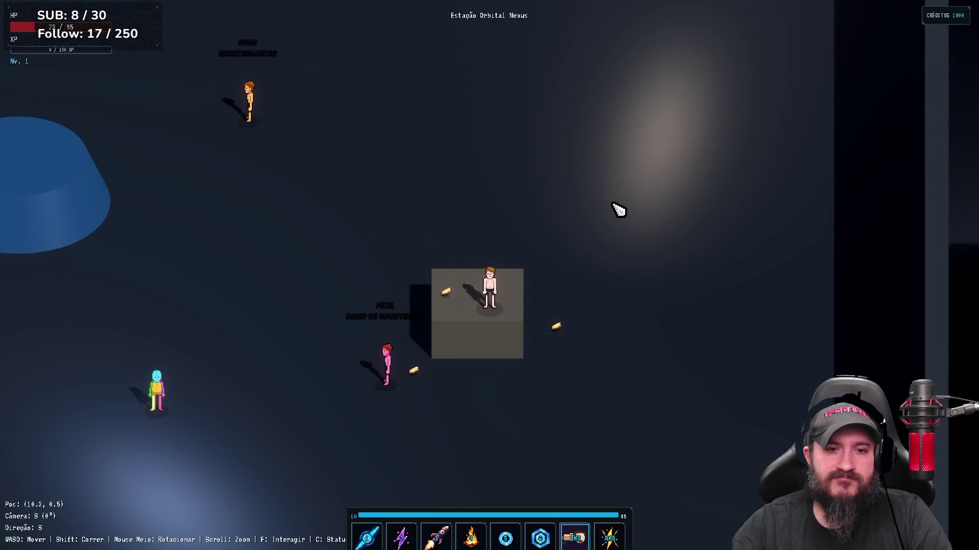
- Walk east through the dropped wood items to test pickup
{"action": "scroll", "coordinate": [543, 277], "scroll_direction": "up", "scroll_amount": 5}
{"action": "key", "text": "d"}
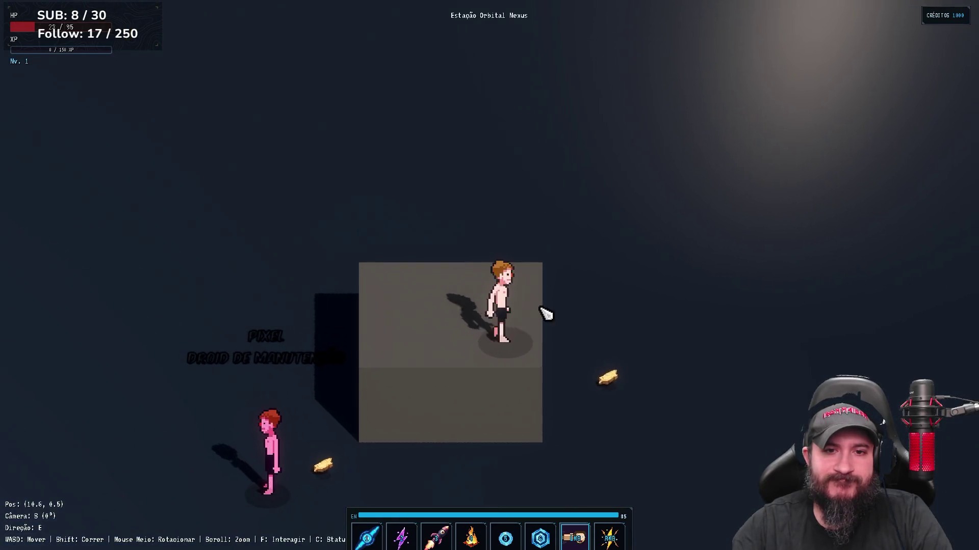
{"action": "type", "text": "d"}
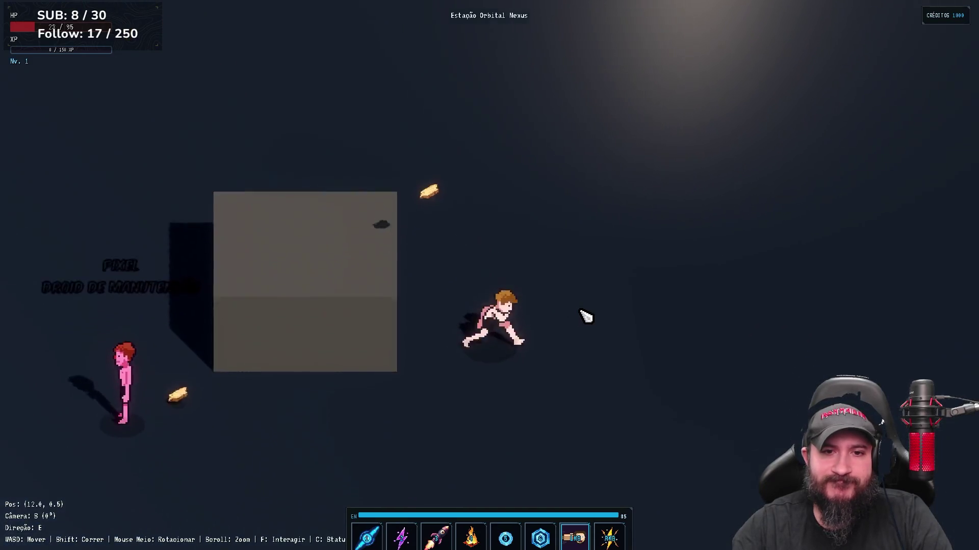
{"action": "type", "text": "w"}
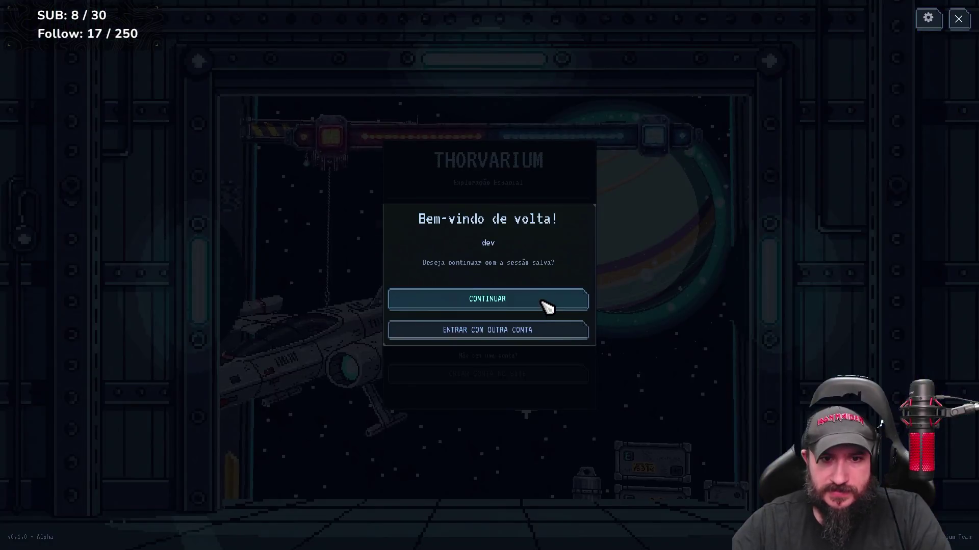
- Continue the saved session and walk around collecting the nearby dropped wood items
{"action": "left_click", "coordinate": [546, 305]}
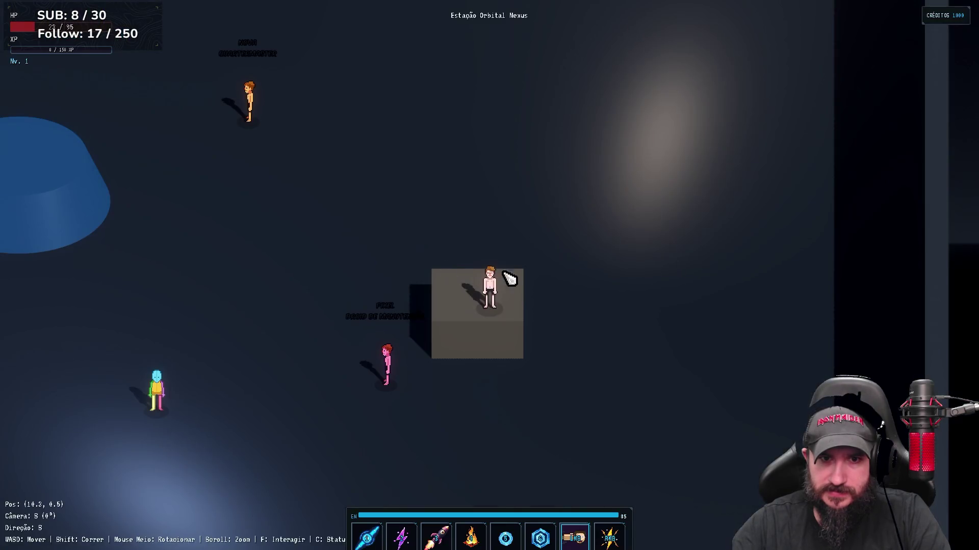
{"action": "key", "text": "i"}
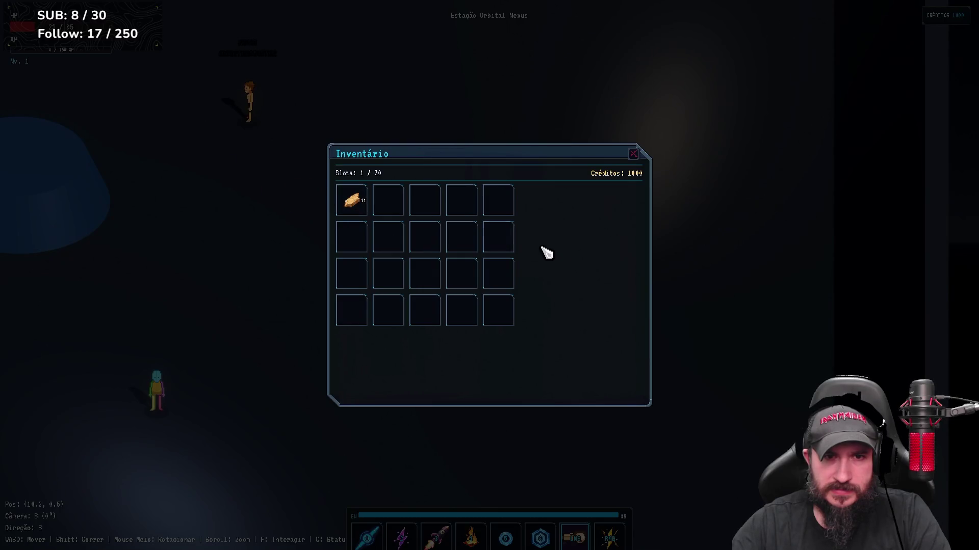
{"action": "key", "text": "i"}
{"action": "key", "text": "a"}
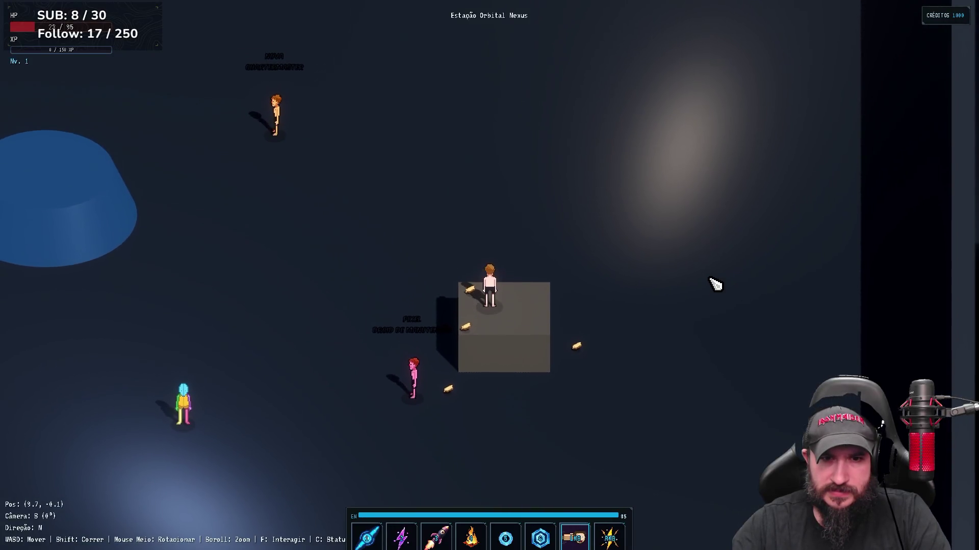
{"action": "key", "text": "d"}
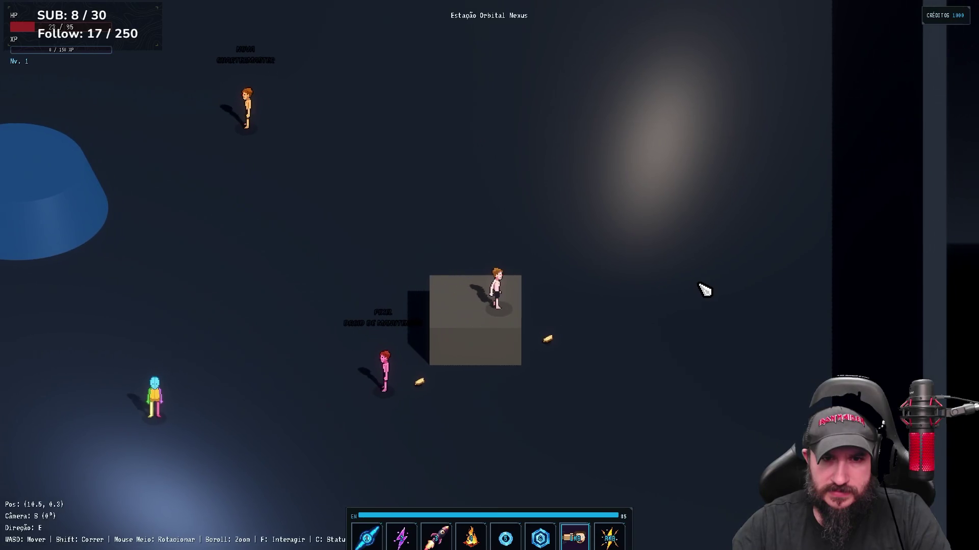
{"action": "key", "text": "a"}
{"action": "key", "text": "s"}
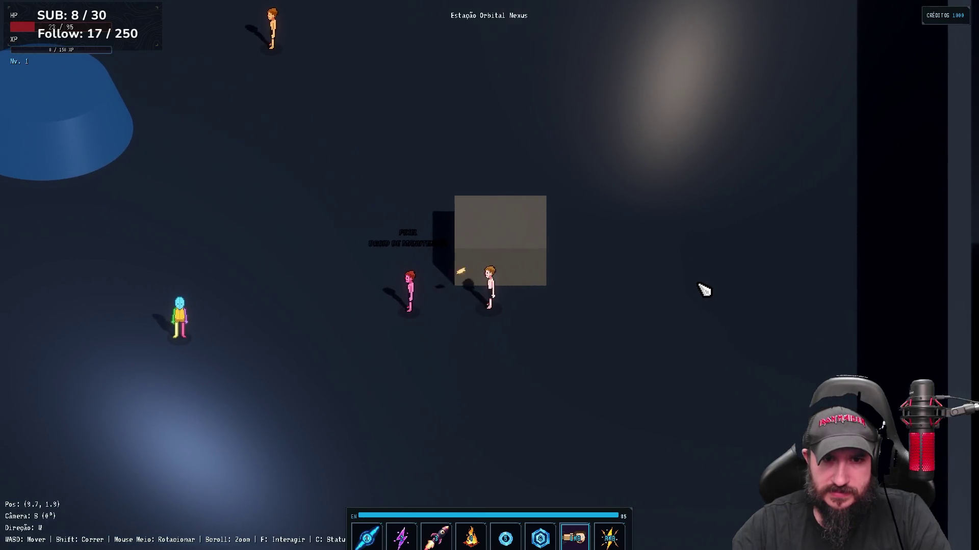
{"action": "key", "text": "s"}
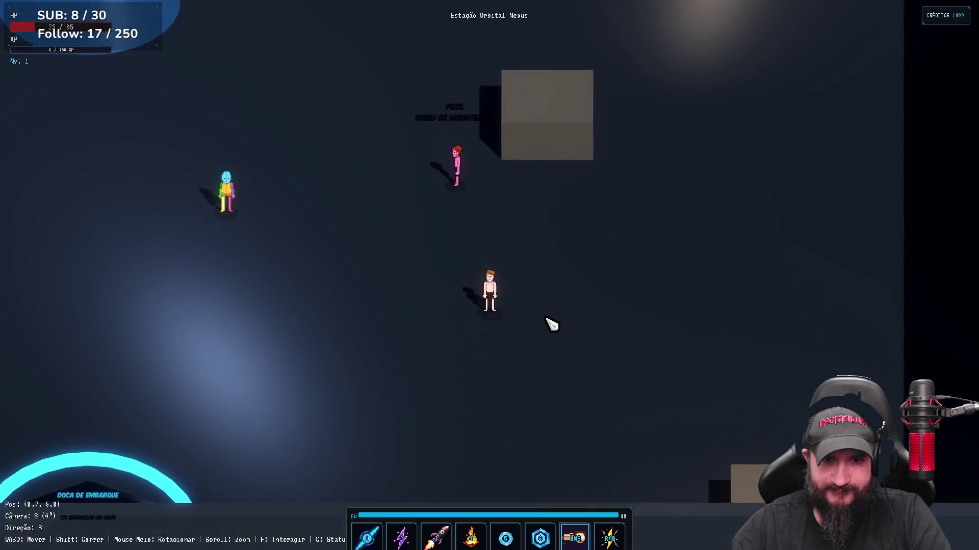
- Right-click the inventory stack to drop one item, then walk east and west collecting every drop
{"action": "key", "text": "i"}
{"action": "right_click", "coordinate": [364, 207]}
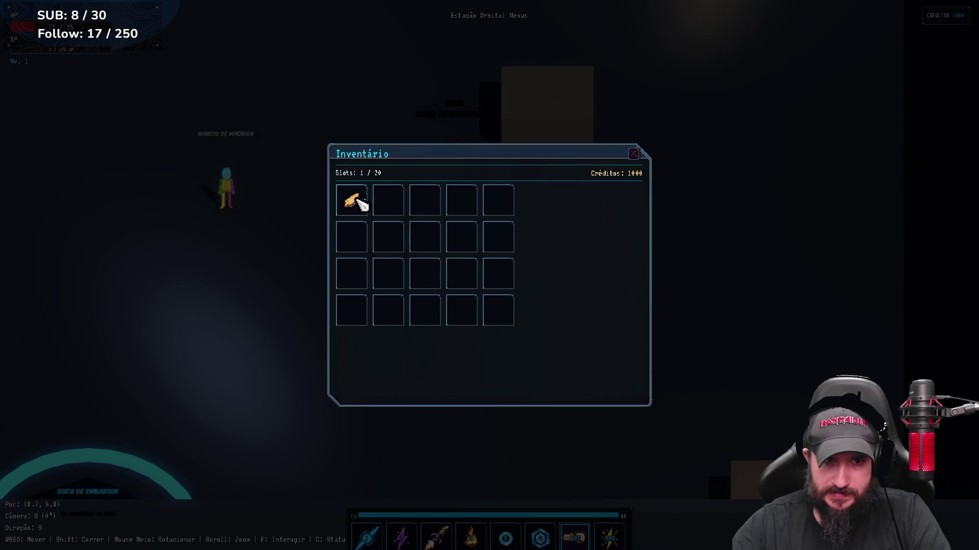
{"action": "key", "text": "i"}
{"action": "key", "text": "d"}
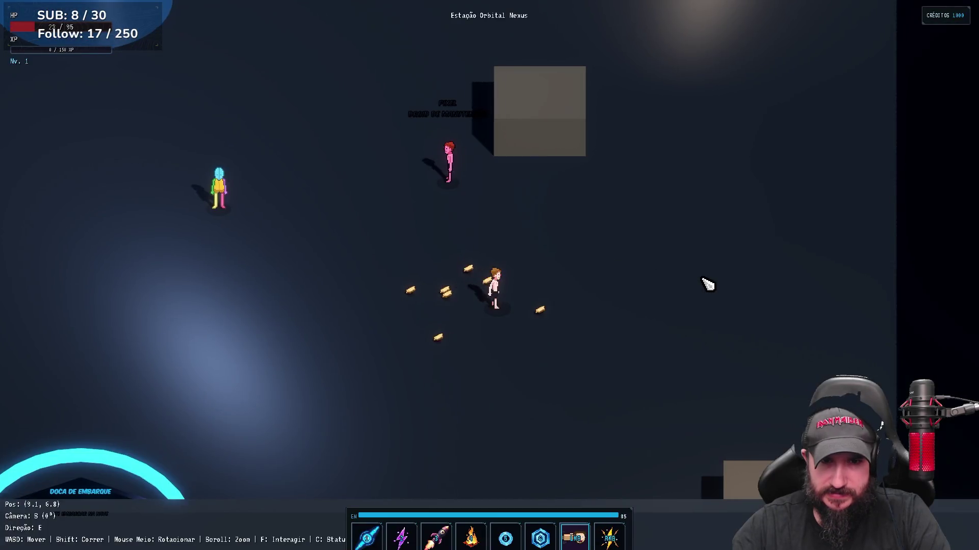
{"action": "key", "text": "d"}
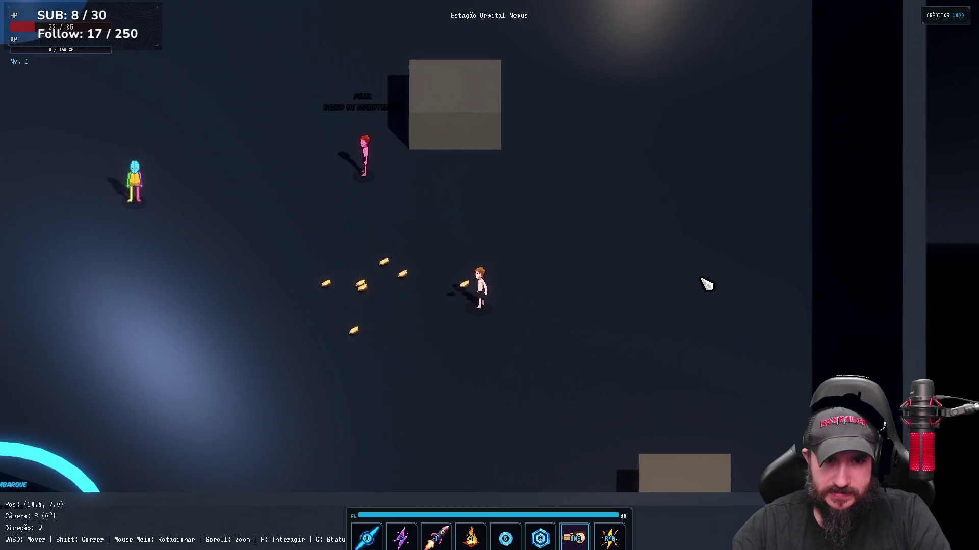
{"action": "key", "text": "a"}
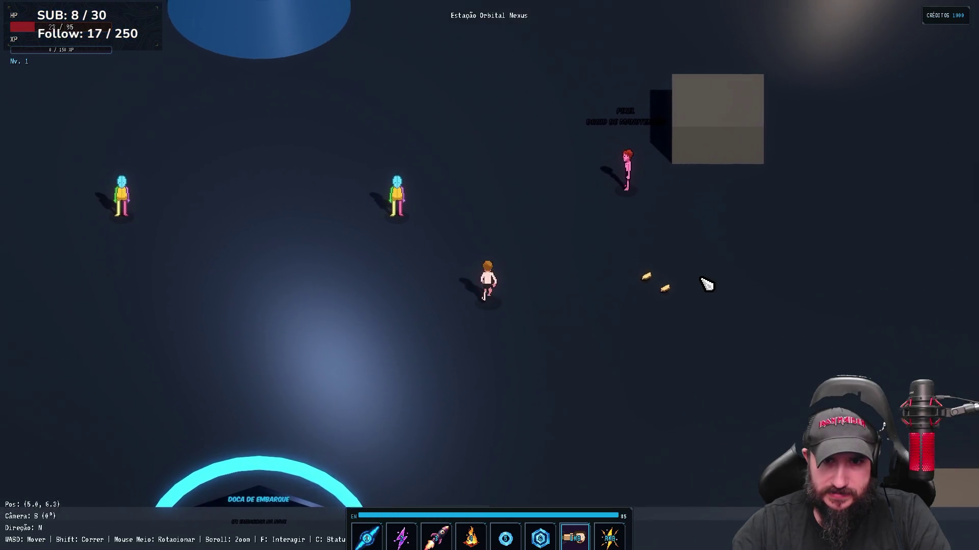
{"action": "key", "text": "d"}
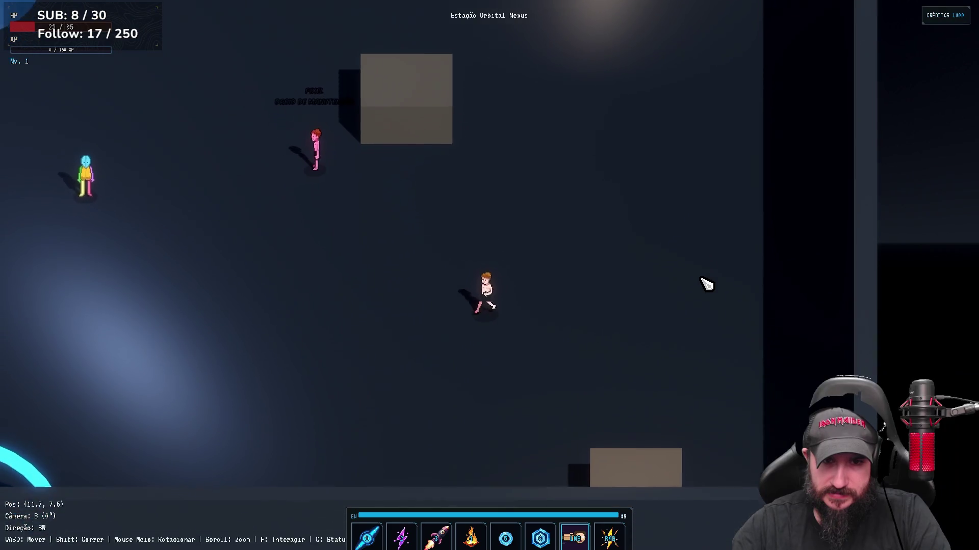
{"action": "key", "text": "a"}
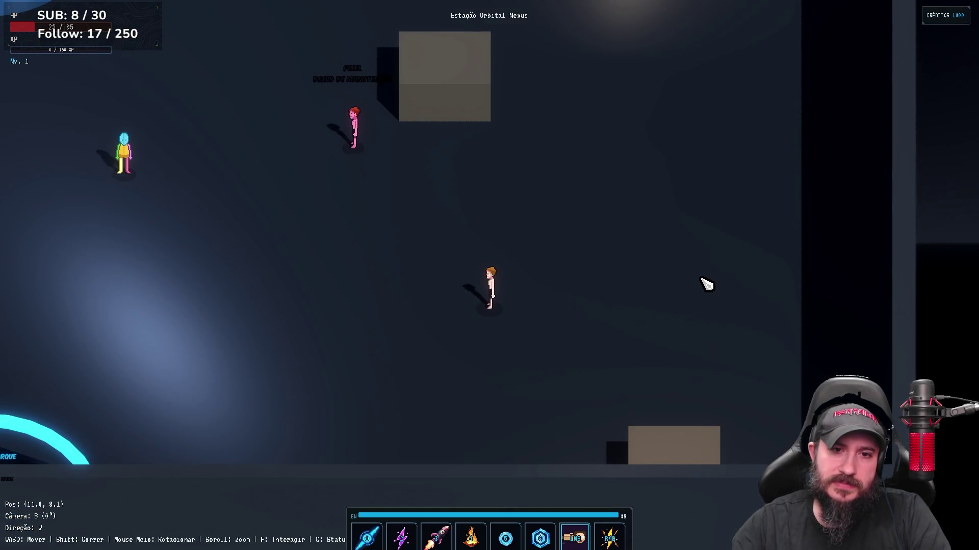
{"action": "key", "text": "alt+Tab"}
{"action": "key", "text": "alt+Tab"}
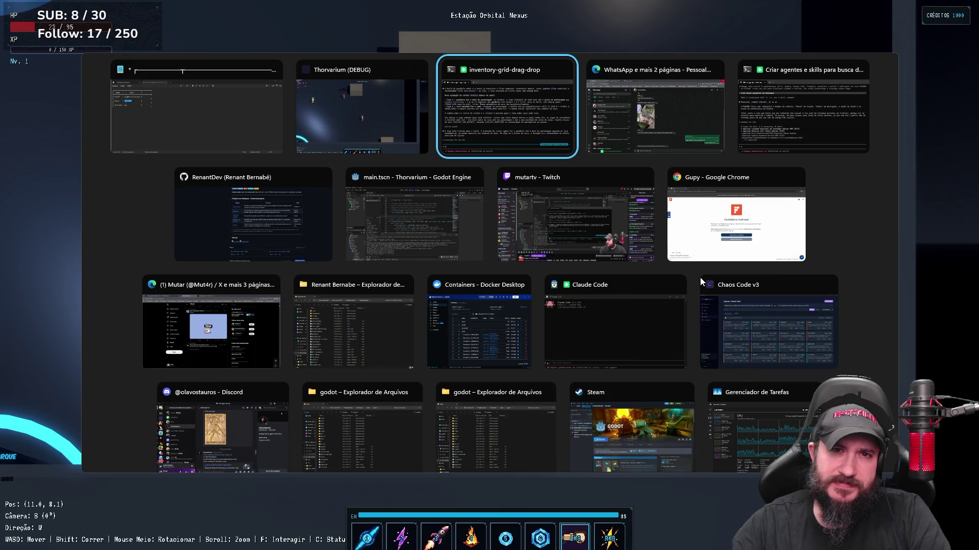
- Ask Claude Code to keep collected items following the moving player until the pickup animation ends
{"action": "type", "text": "w"}
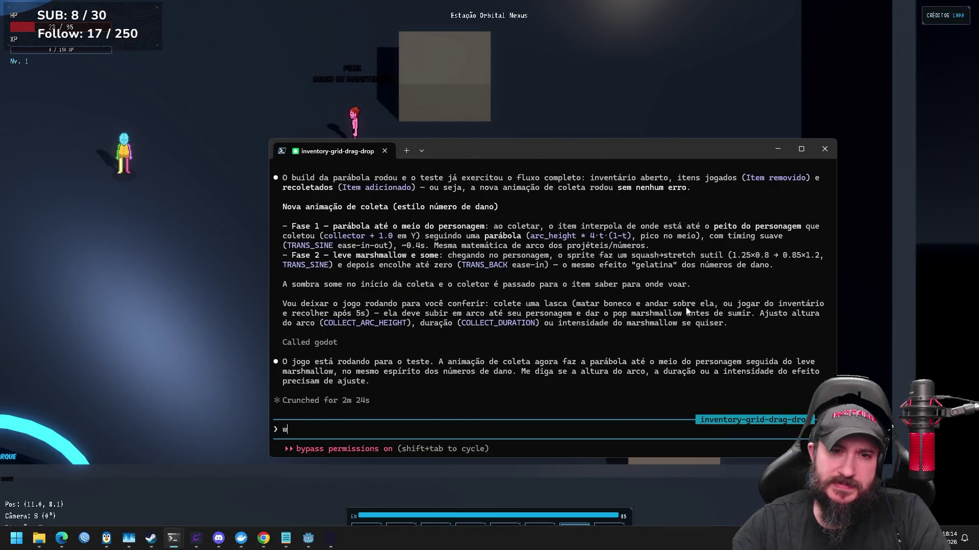
{"action": "key", "text": "BackSpace"}
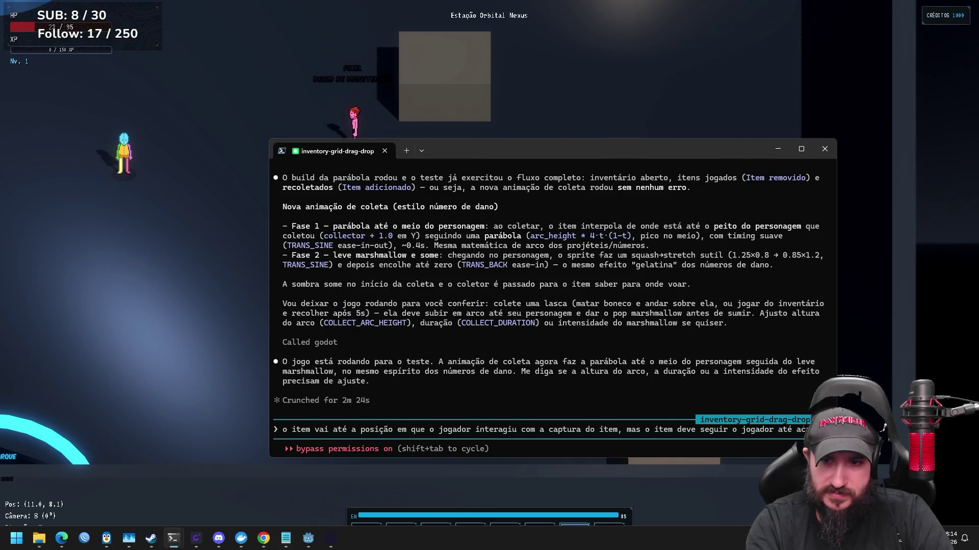
{"action": "type", "text": "abar a animação. realize essa correçã"}
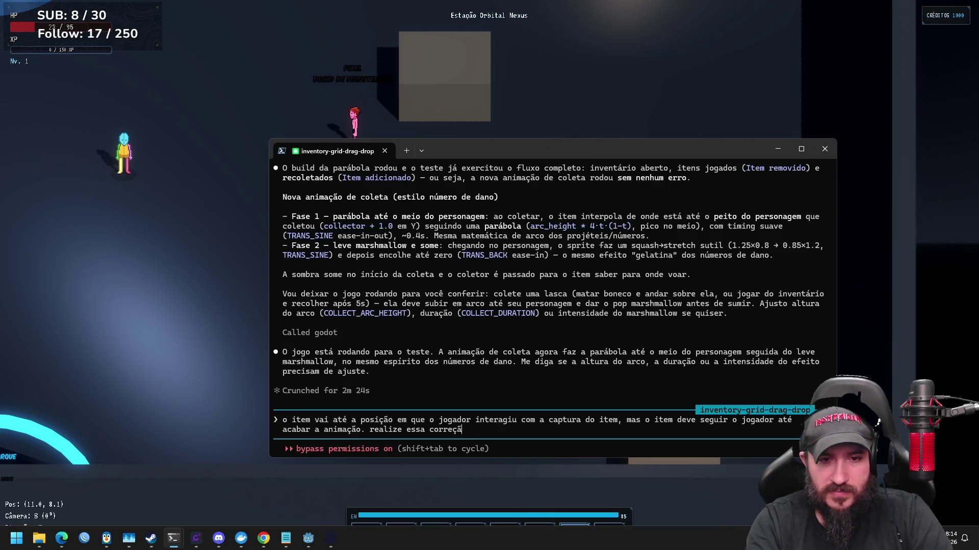
{"action": "type", "text": "o"}
{"action": "key", "text": "Return"}
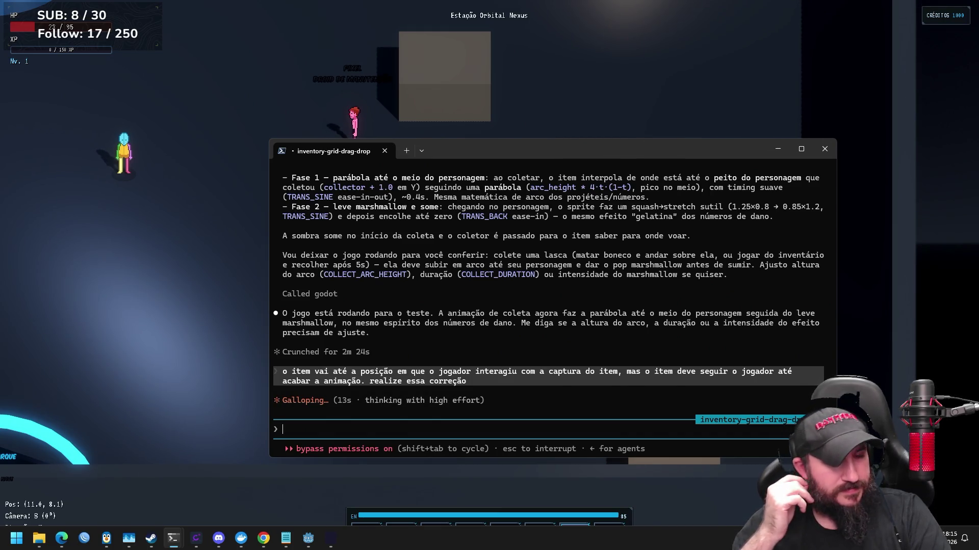
{"action": "left_click", "coordinate": [539, 105]}
- Walk the player around the station floor and line up facing the wooden dummy
{"action": "key", "text": "w"}
{"action": "key", "text": "a"}
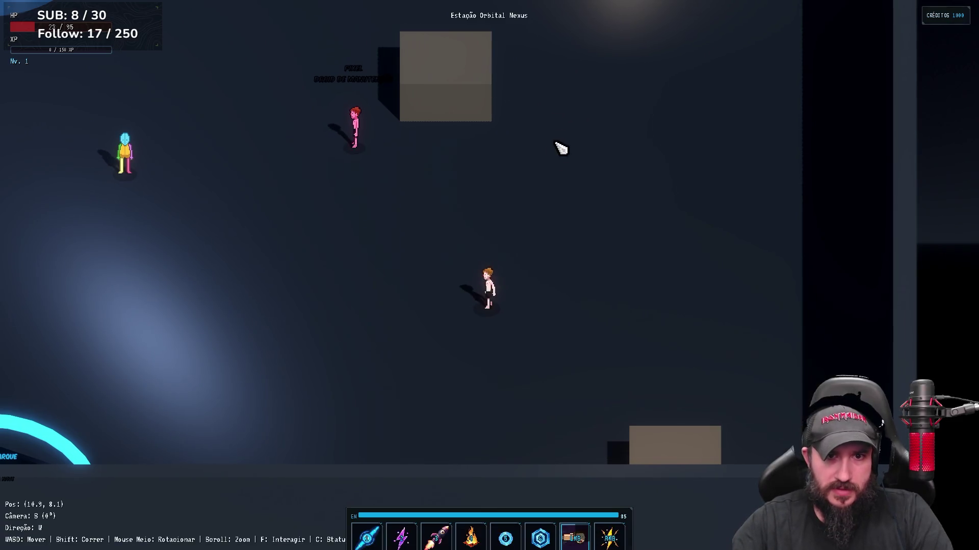
{"action": "key", "text": "w"}
{"action": "key", "text": "a"}
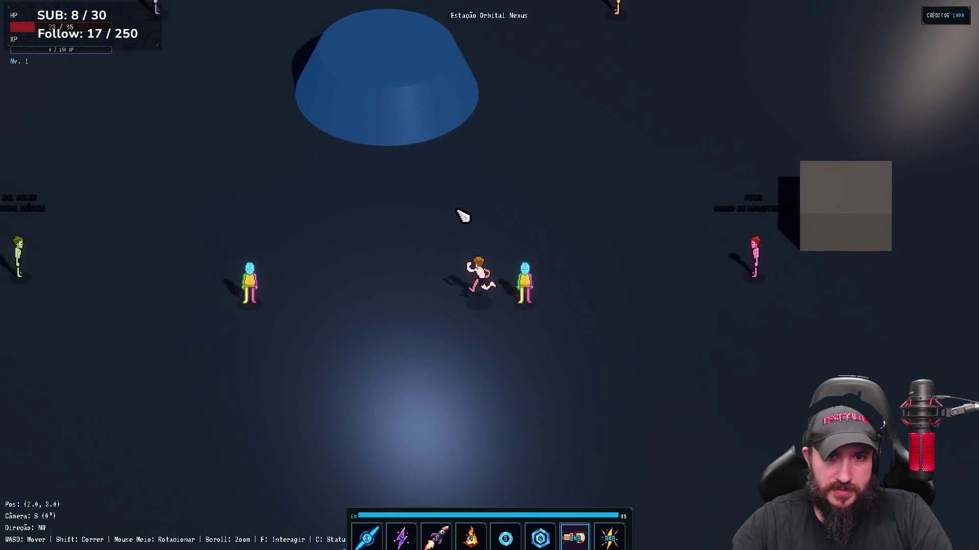
{"action": "key", "text": "s"}
{"action": "key", "text": "a"}
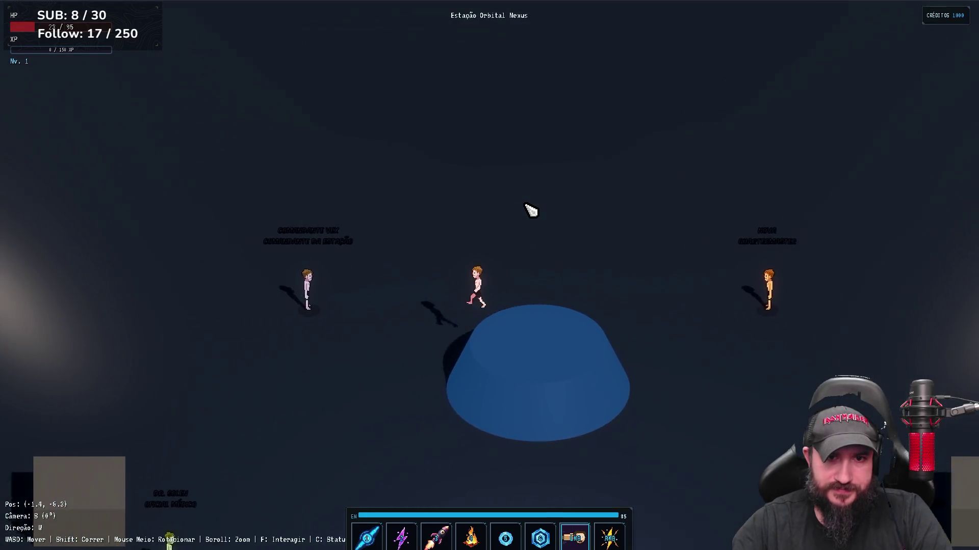
{"action": "key", "text": "s"}
{"action": "key", "text": "d"}
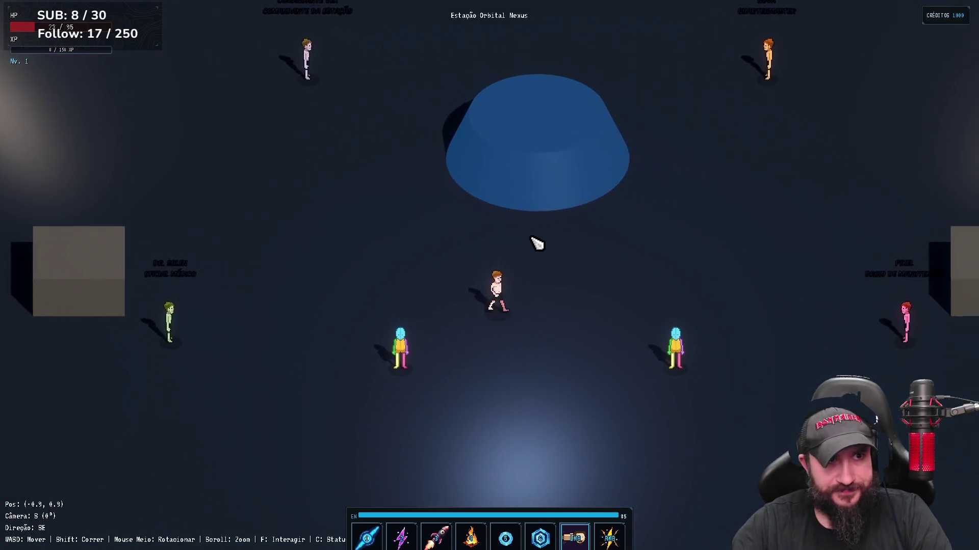
{"action": "key", "text": "w"}
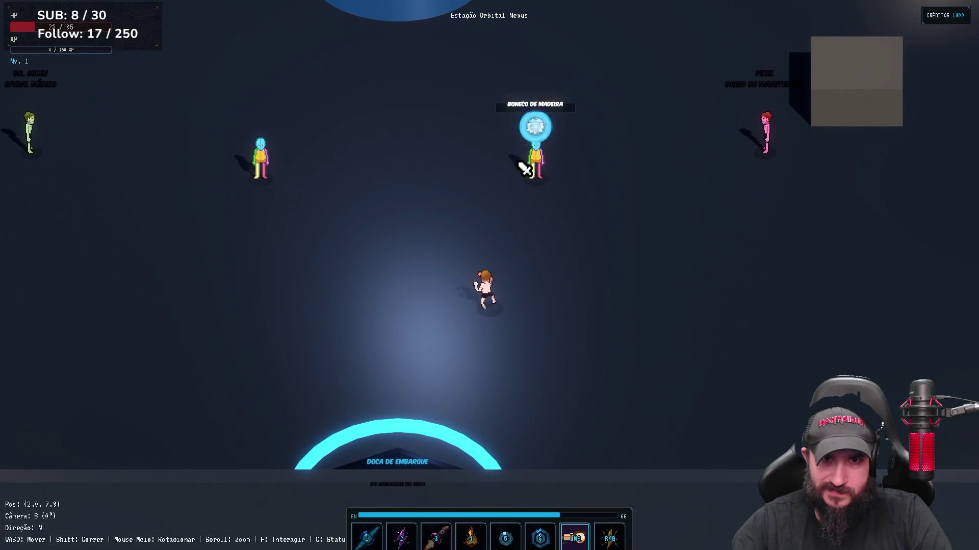
- Attack the wooden dummy with tracking missiles, shots and fireballs
{"action": "key", "text": "3"}
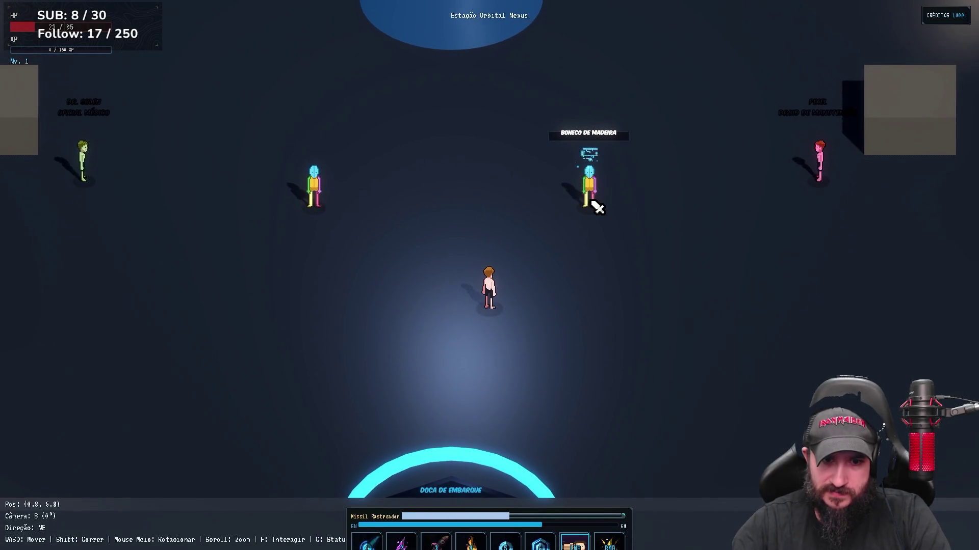
{"action": "left_click", "coordinate": [598, 204]}
{"action": "left_click", "coordinate": [597, 204]}
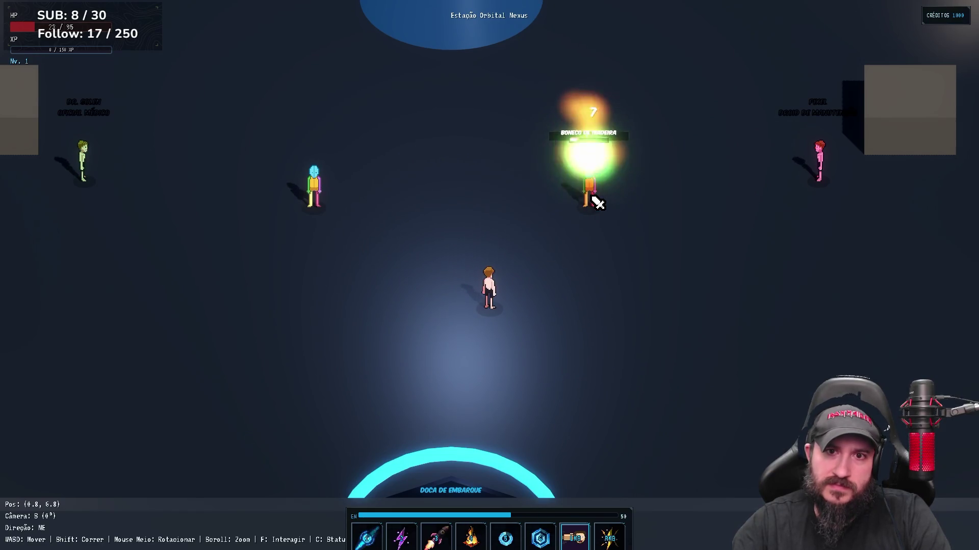
{"action": "key", "text": "w"}
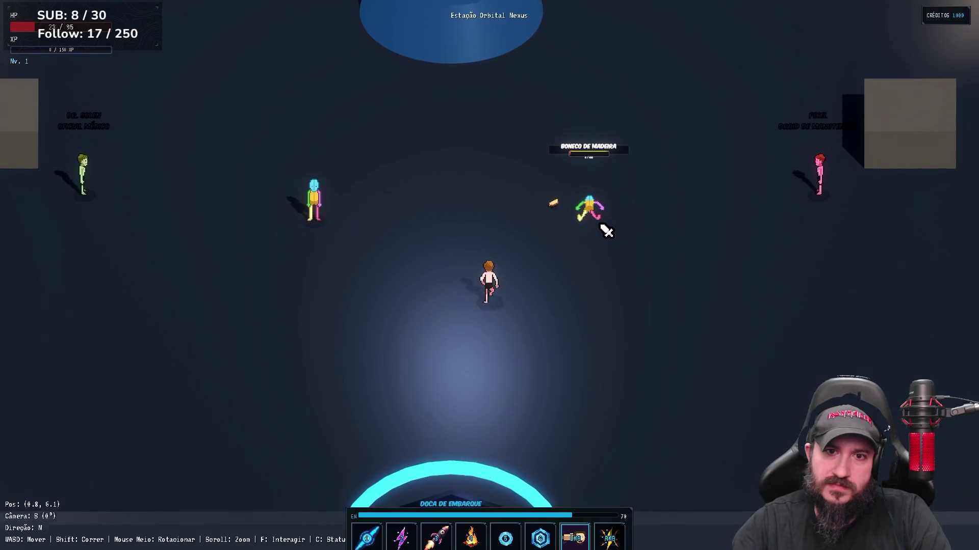
{"action": "key", "text": "s"}
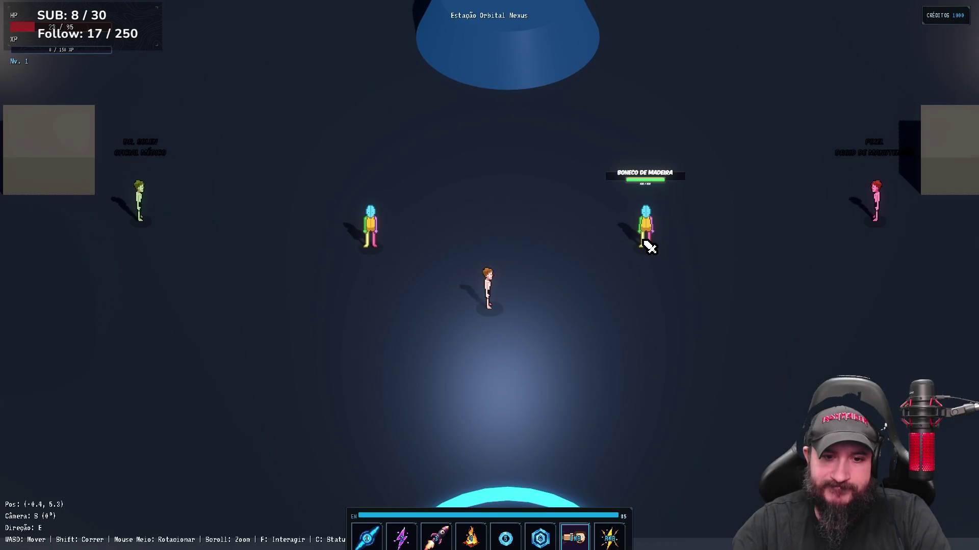
{"action": "left_click", "coordinate": [648, 249]}
{"action": "left_click", "coordinate": [650, 247]}
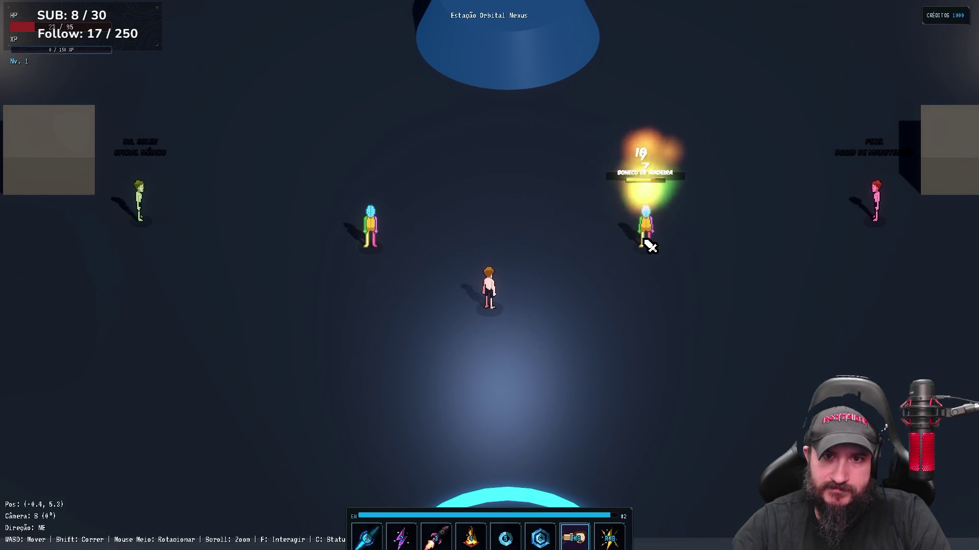
{"action": "key", "text": "3"}
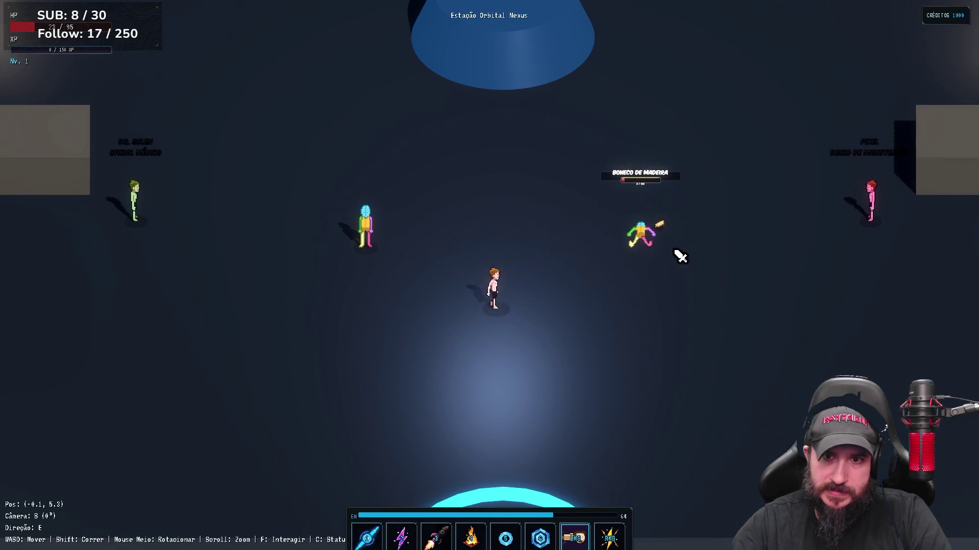
- Finish the dummy with an area blast, rocket, purple orb and cyan shots
{"action": "key", "text": "w+d"}
{"action": "key", "text": "s+a"}
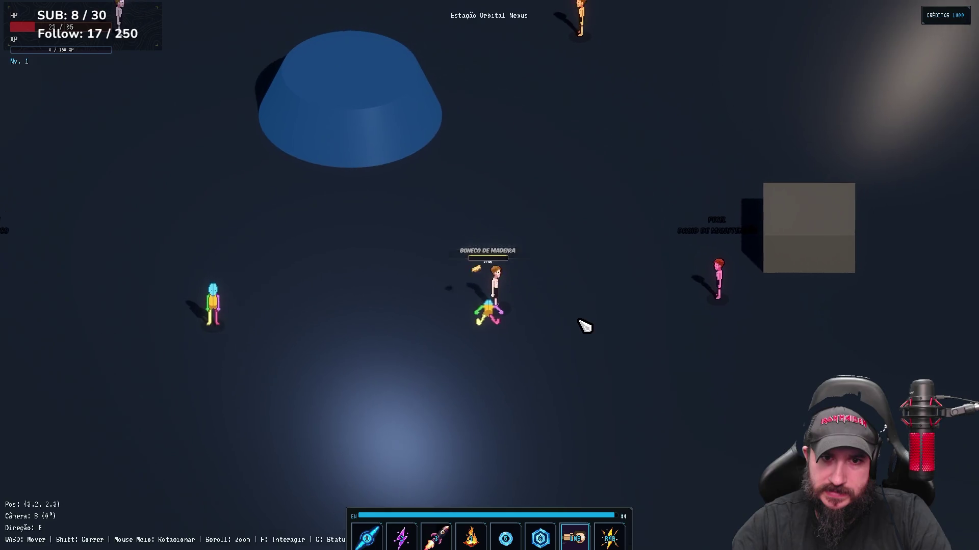
{"action": "key", "text": "s"}
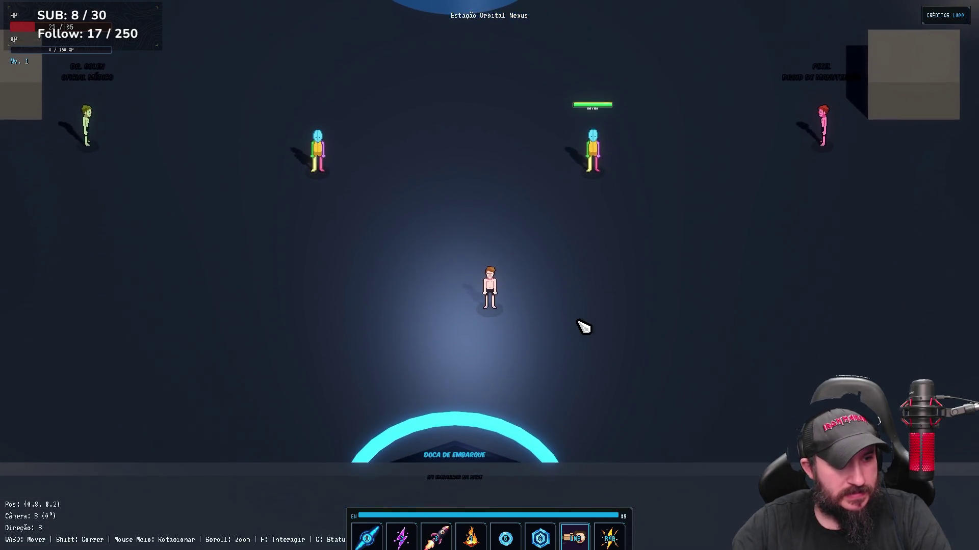
{"action": "key", "text": "5"}
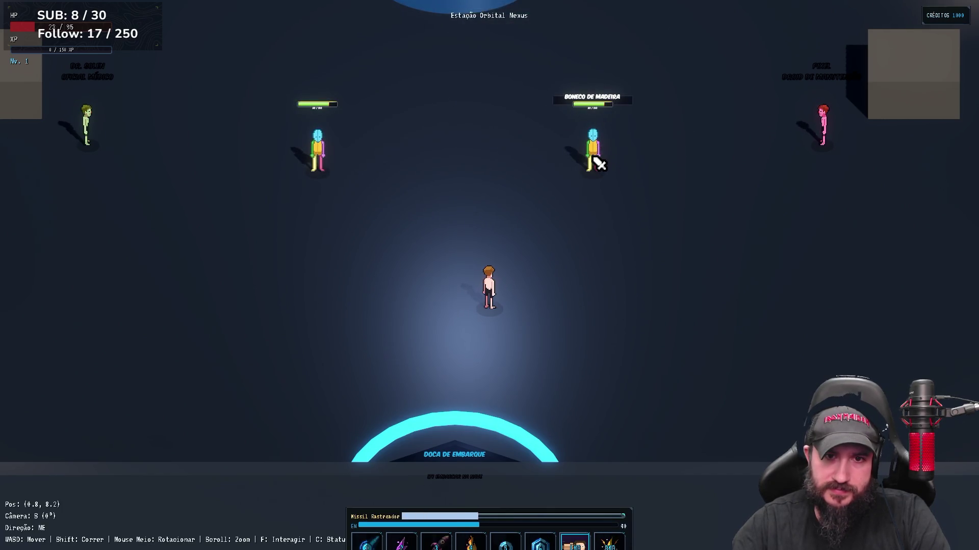
{"action": "key", "text": "3"}
{"action": "key", "text": "2"}
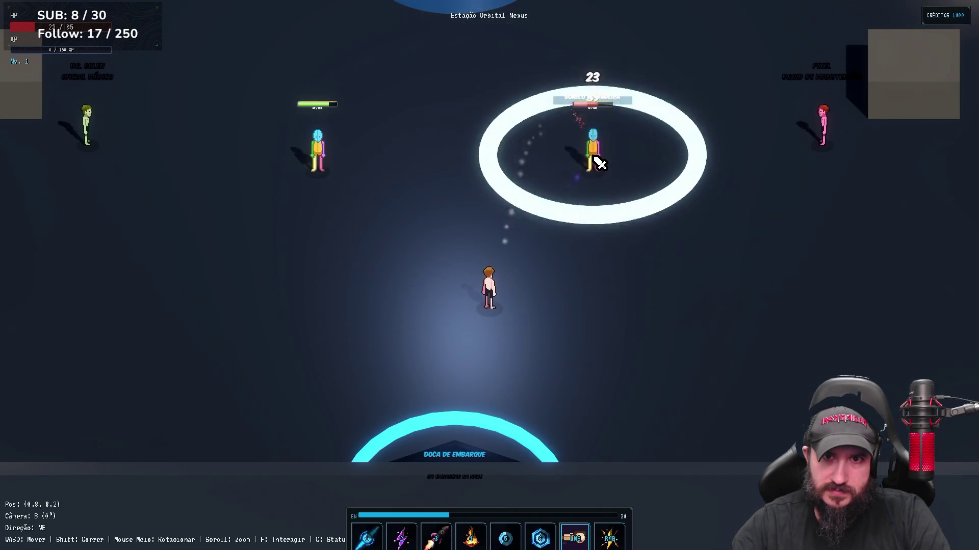
{"action": "left_click", "coordinate": [597, 163]}
{"action": "left_click", "coordinate": [598, 162]}
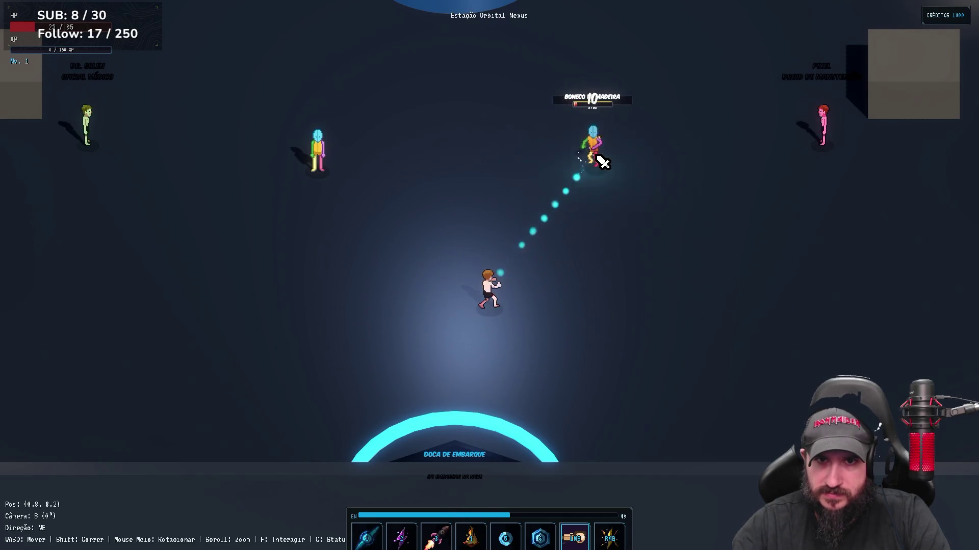
- Walk up the station, then quit through the pause menu's Sair do jogo
{"action": "key", "text": "w+d"}
{"action": "key", "text": "w"}
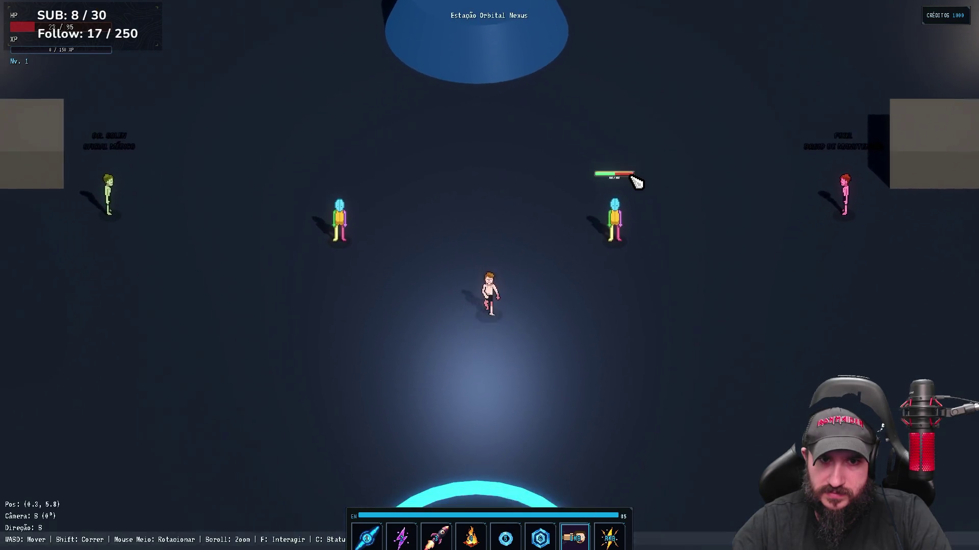
{"action": "key", "text": "Escape"}
{"action": "left_click", "coordinate": [550, 354]}
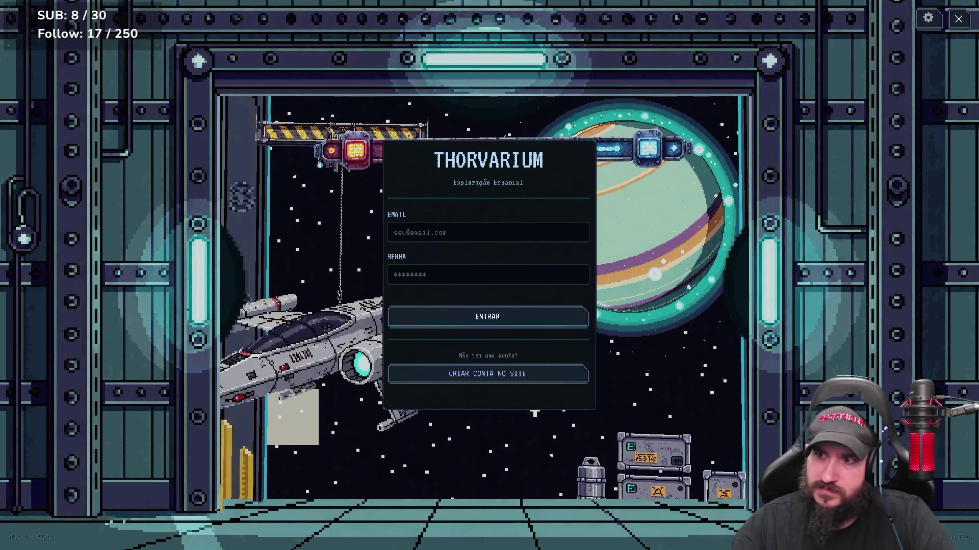
- Log in with the saved developer account, continue the session and hit the training dummy
{"action": "left_click", "coordinate": [564, 227]}
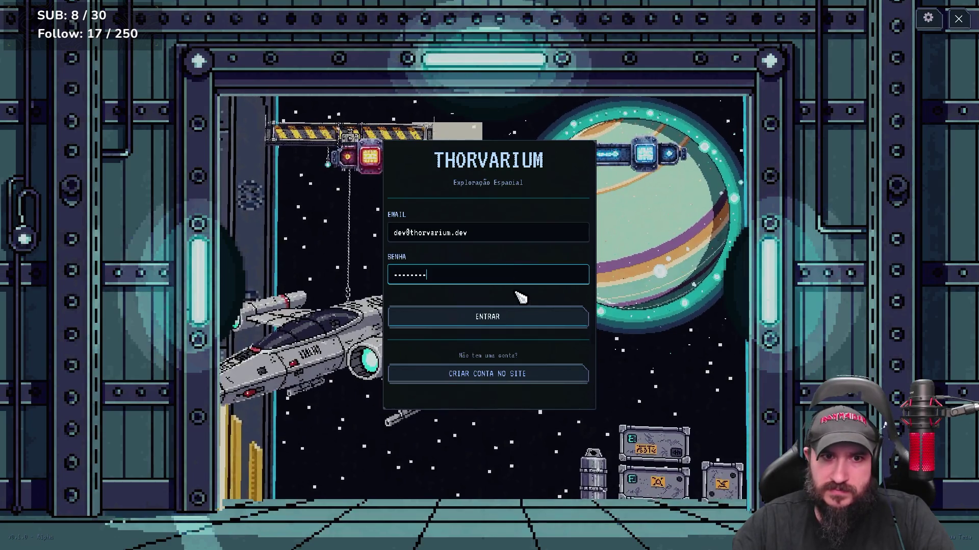
{"action": "left_click", "coordinate": [525, 317]}
{"action": "left_click", "coordinate": [455, 295]}
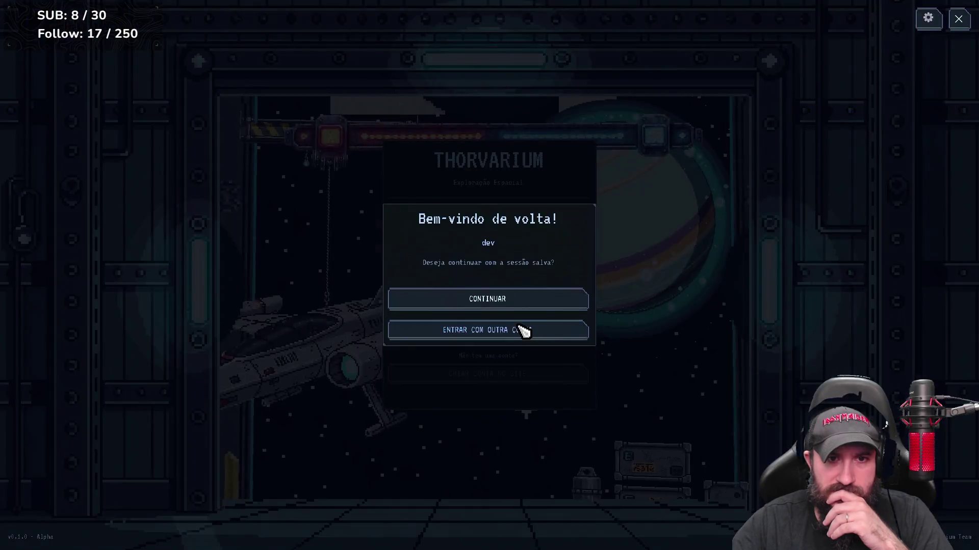
{"action": "left_click", "coordinate": [526, 303]}
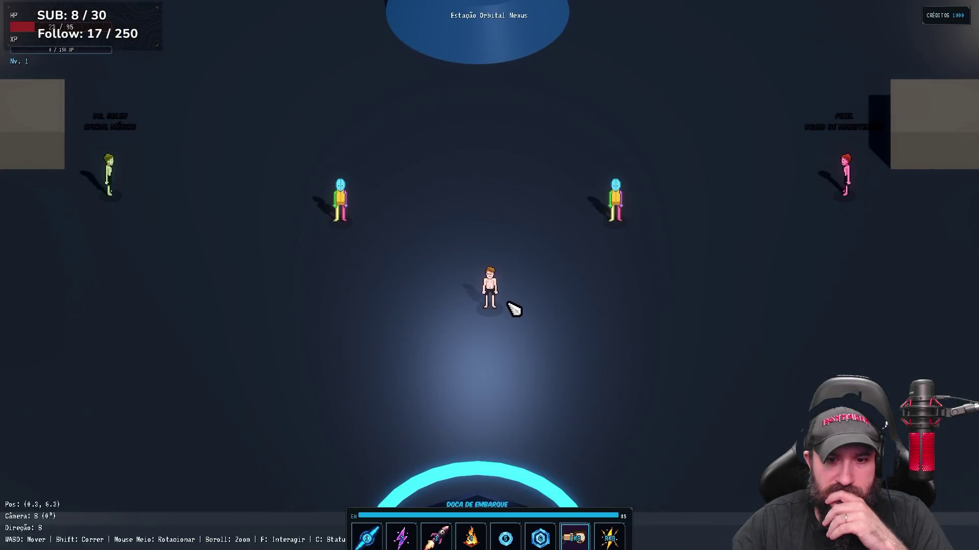
{"action": "left_click", "coordinate": [619, 217]}
- Fire four more shots at the training dummy, then step the character southeast
{"action": "left_click", "coordinate": [619, 216]}
{"action": "left_click", "coordinate": [619, 216]}
{"action": "left_click", "coordinate": [619, 216]}
{"action": "left_click", "coordinate": [619, 216]}
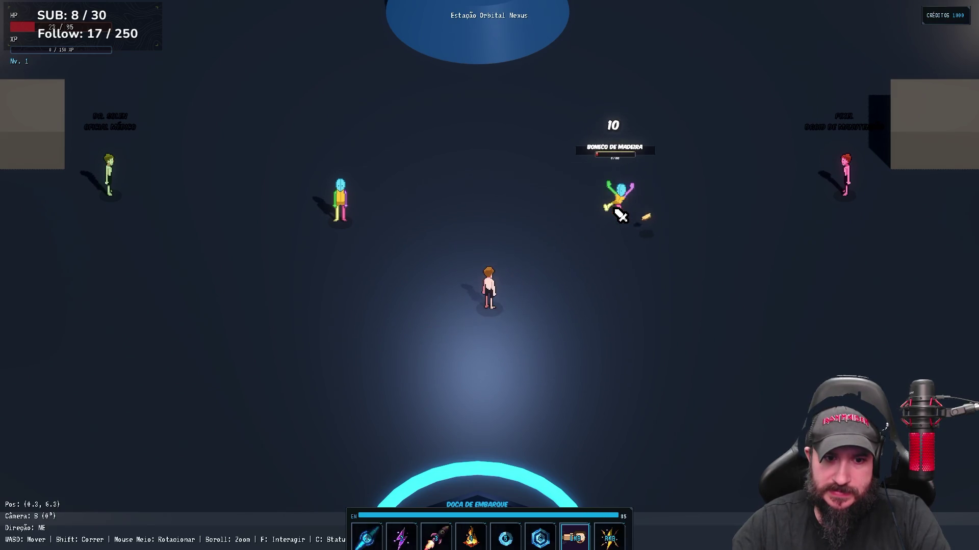
{"action": "key", "text": "d"}
{"action": "key", "text": "d"}
{"action": "key", "text": "s"}
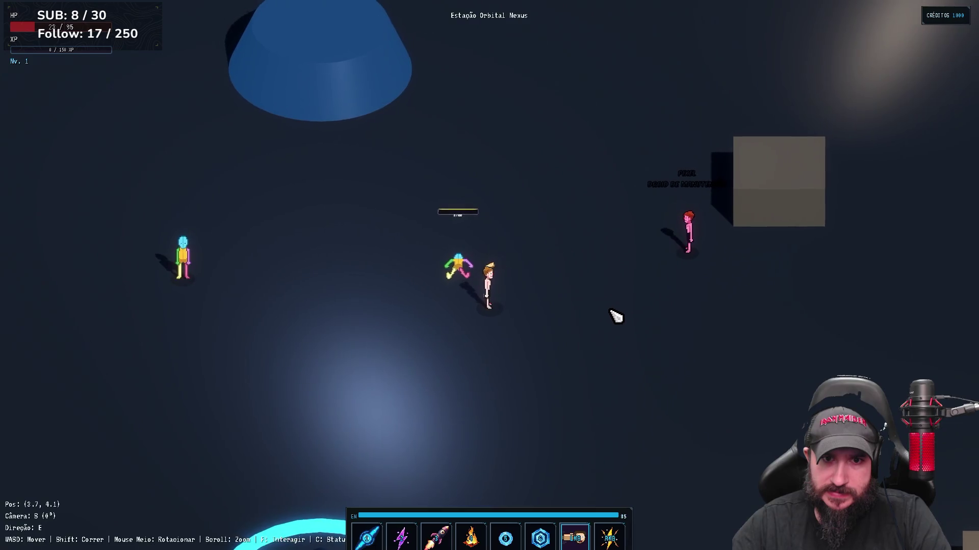
- Drop three items from the first inventory stack onto the station floor
{"action": "key", "text": "a"}
{"action": "key", "text": "i"}
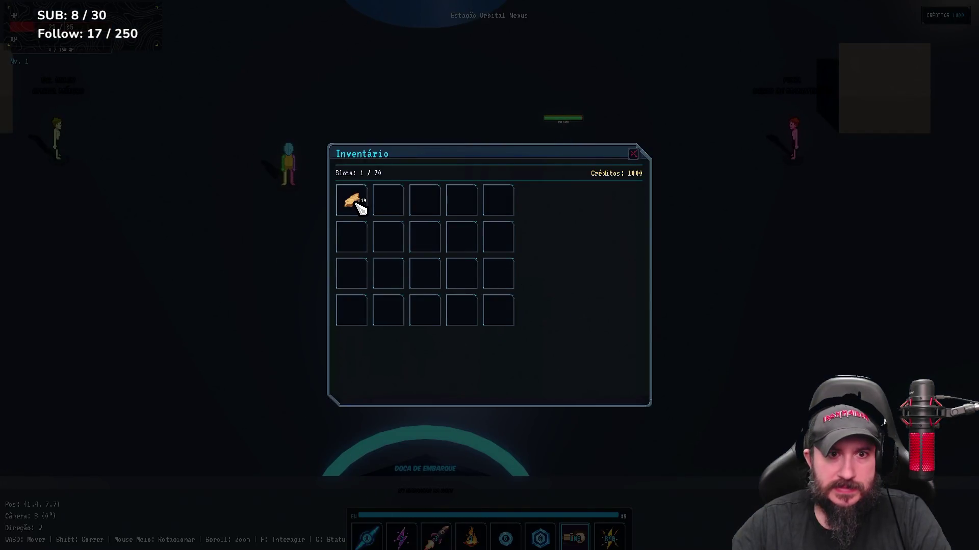
{"action": "left_click_drag", "start_coordinate": [351, 200], "coordinate": [258, 224]}
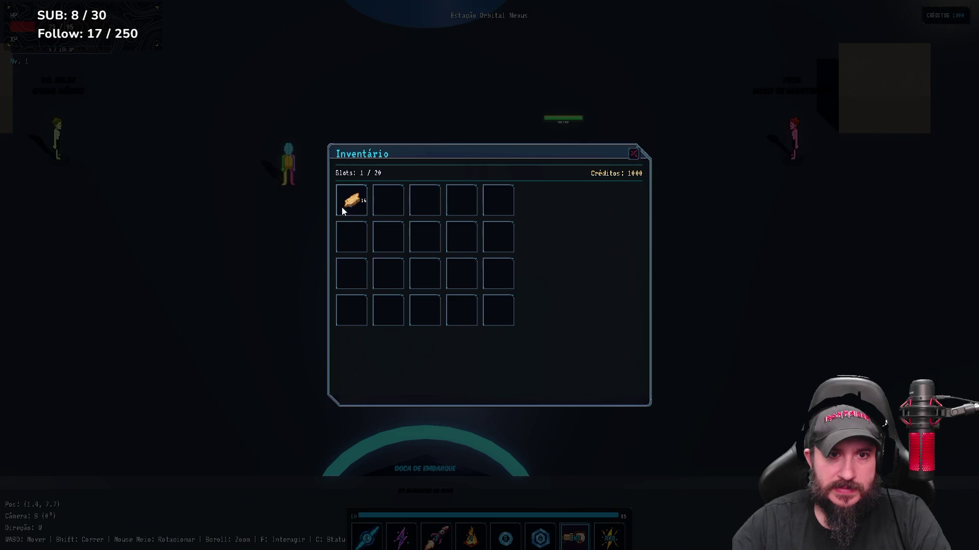
{"action": "left_click_drag", "start_coordinate": [350, 204], "coordinate": [311, 229]}
{"action": "left_click_drag", "start_coordinate": [352, 200], "coordinate": [209, 219]}
{"action": "key", "text": "i"}
- Walk the character with WASD through the dropped items to collect them
{"action": "key", "text": "a"}
{"action": "key", "text": "s"}
{"action": "key", "text": "d"}
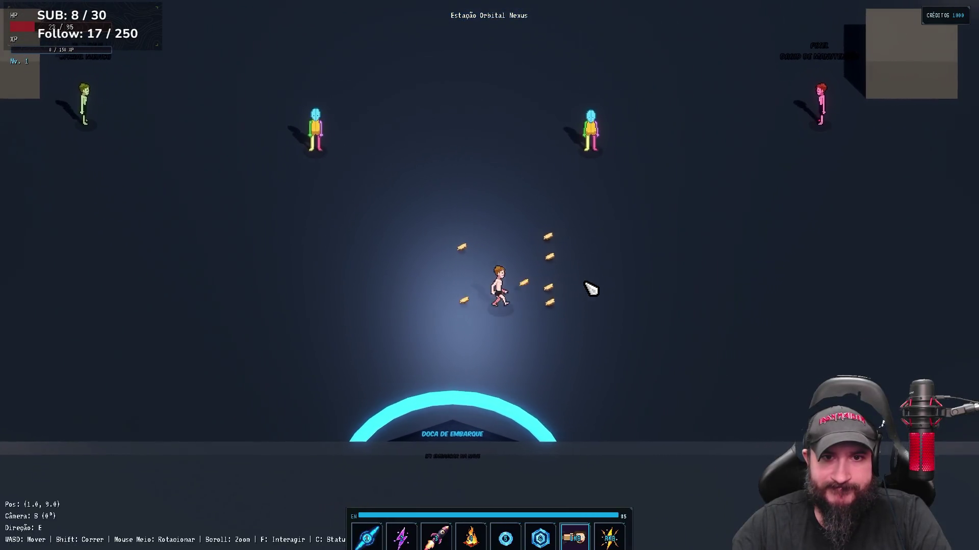
{"action": "key", "text": "w"}
{"action": "key", "text": "d"}
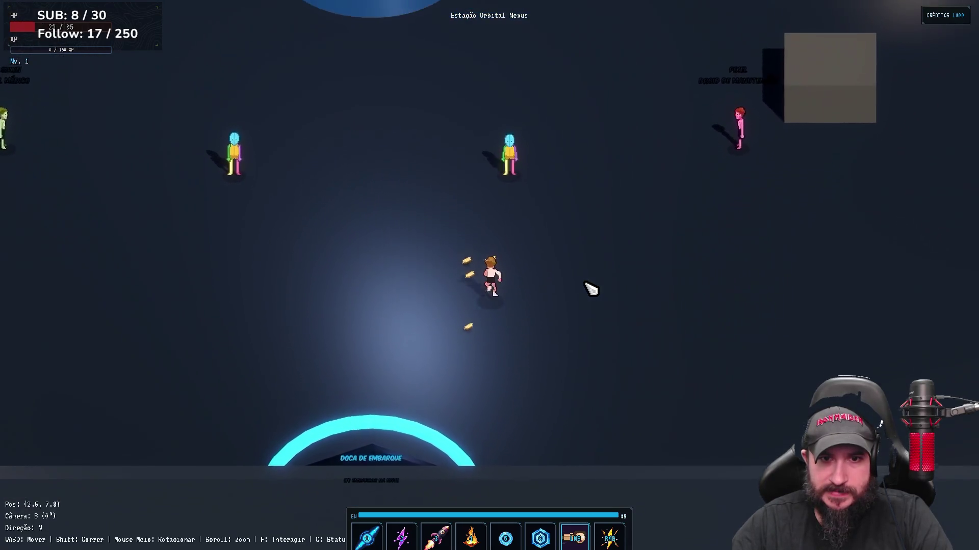
{"action": "key", "text": "s"}
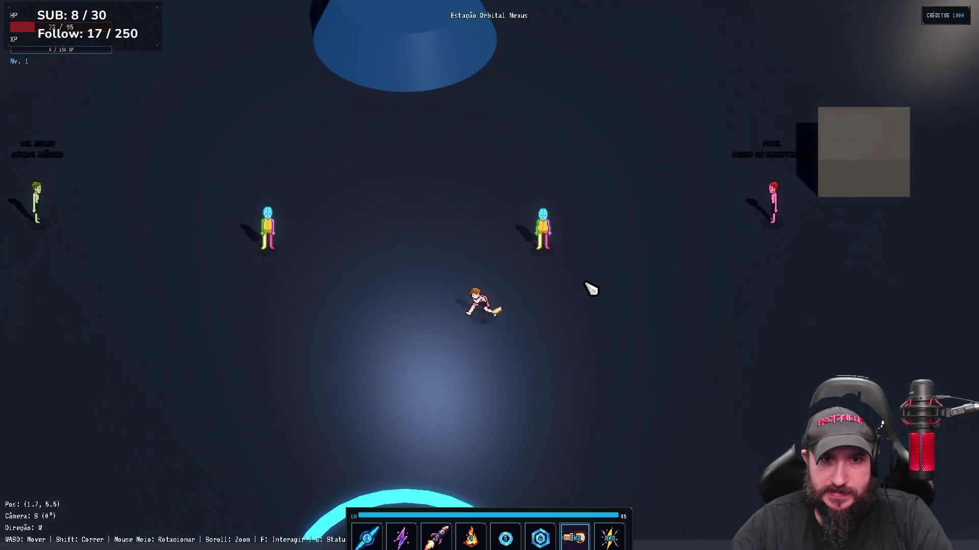
{"action": "key", "text": "a"}
{"action": "key", "text": "w"}
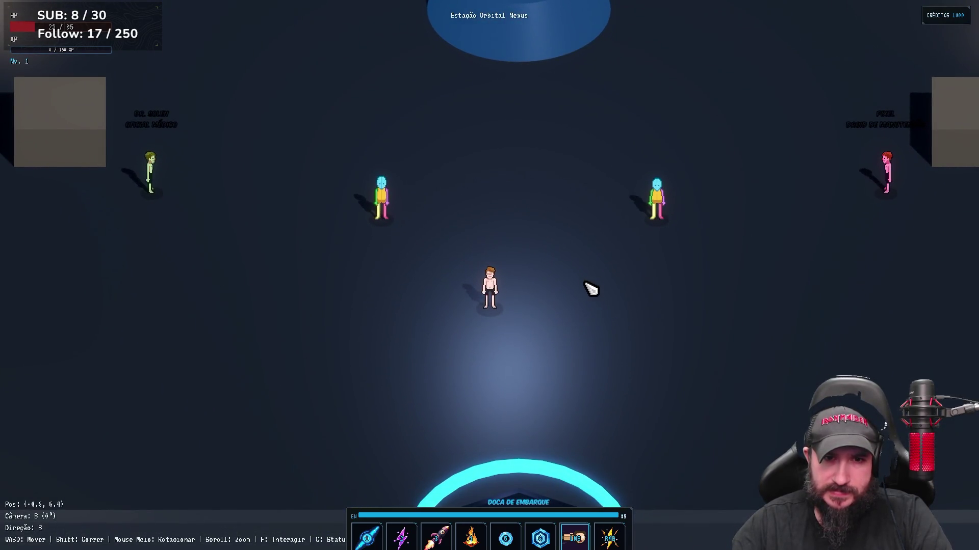
{"action": "key", "text": "a"}
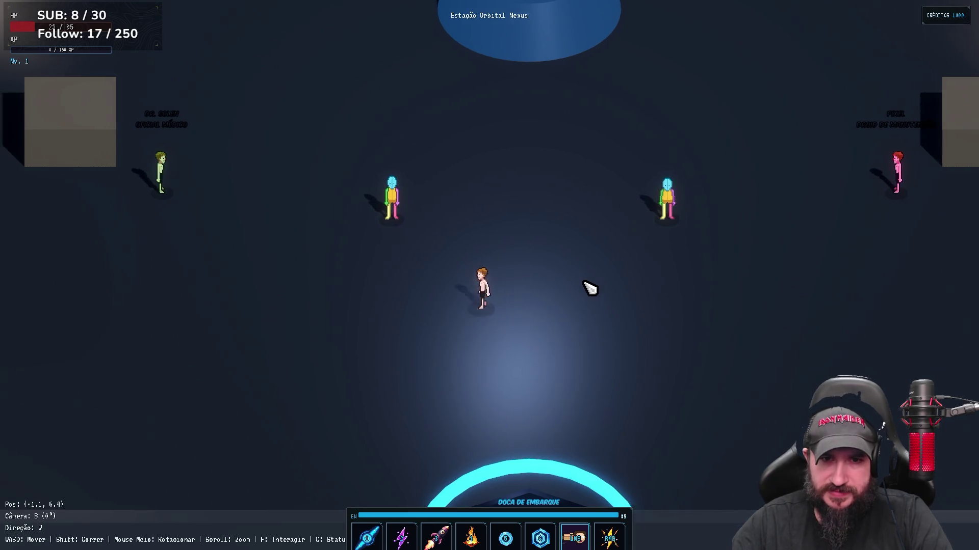
{"action": "key", "text": "d"}
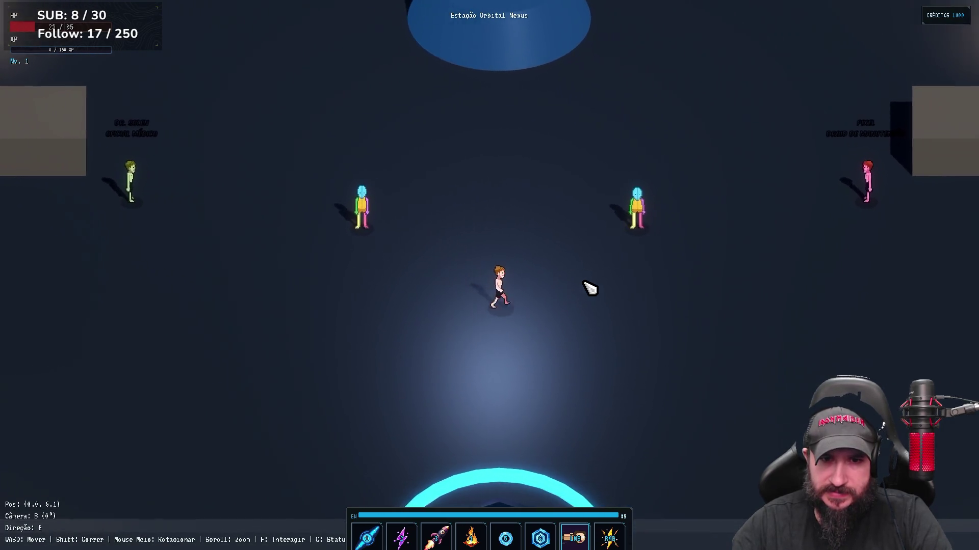
- Put the first inventory stack back in its slot and use one item from it
{"action": "key", "text": "a"}
{"action": "key", "text": "i"}
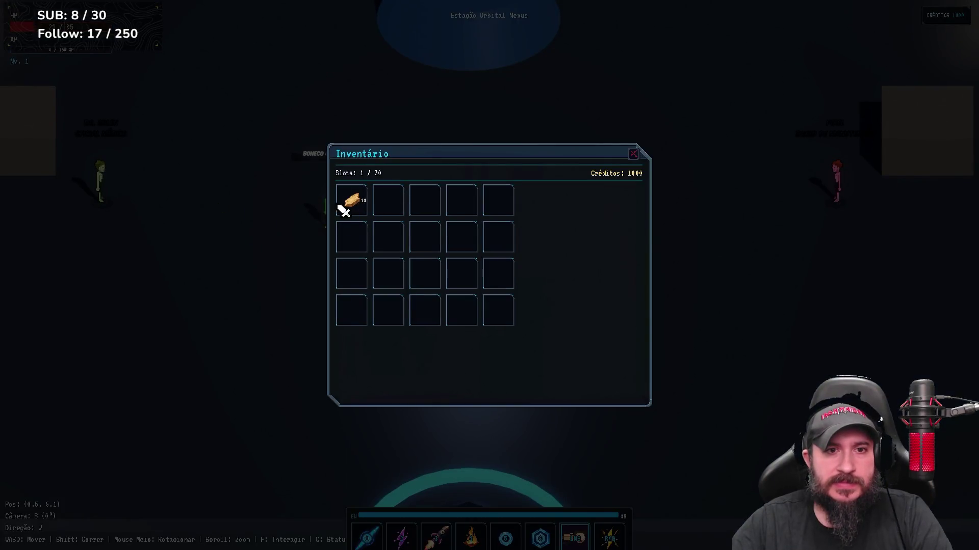
{"action": "mouse_move", "coordinate": [352, 200]}
{"action": "left_mouse_down"}
{"action": "mouse_move", "coordinate": [365, 219]}
{"action": "mouse_move", "coordinate": [368, 206]}
{"action": "left_mouse_up"}
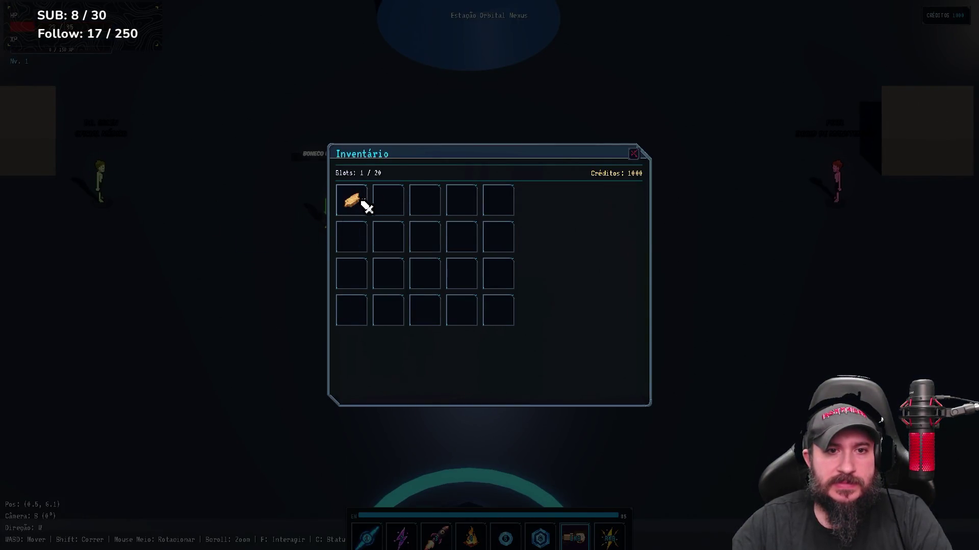
{"action": "right_click", "coordinate": [351, 200]}
{"action": "key", "text": "i"}
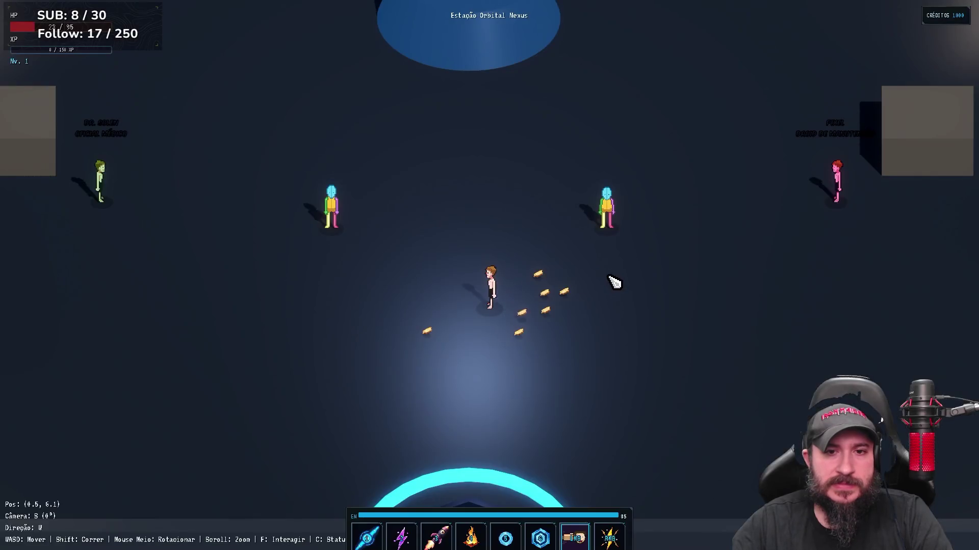
- Run around the station in all directions past the remaining items, ending near the centre
{"action": "key", "text": "a"}
{"action": "key", "text": "s"}
{"action": "key", "text": "w"}
{"action": "key", "text": "d"}
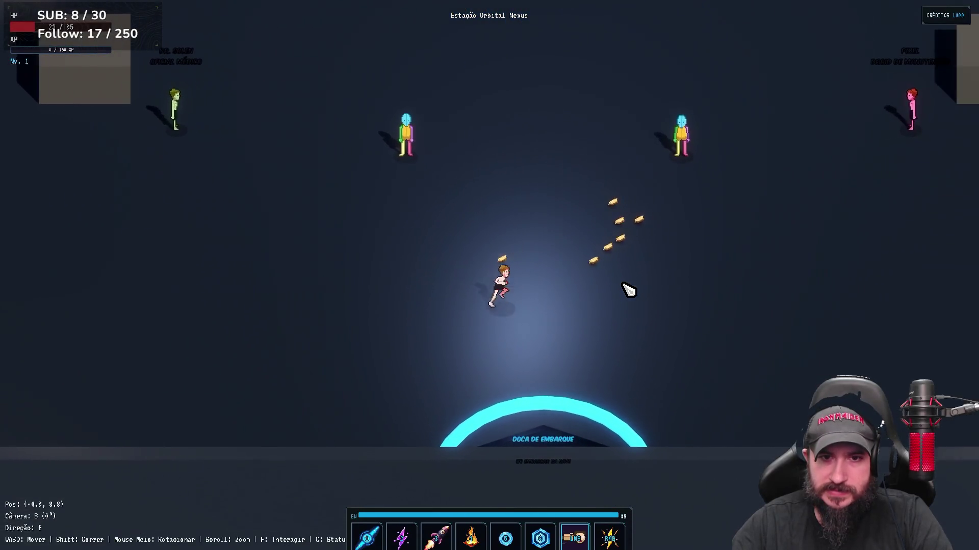
{"action": "key", "text": "d"}
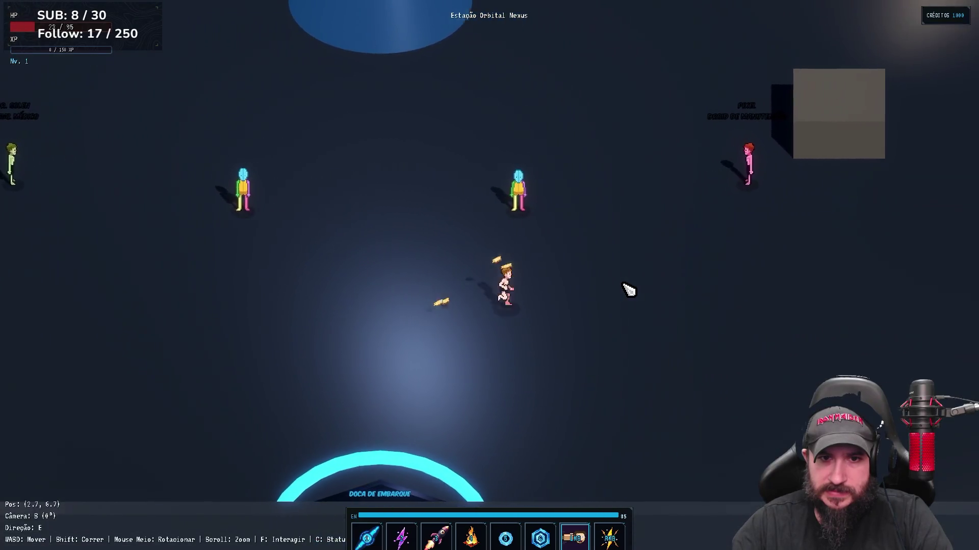
{"action": "key", "text": "s"}
{"action": "key", "text": "a"}
{"action": "key", "text": "w"}
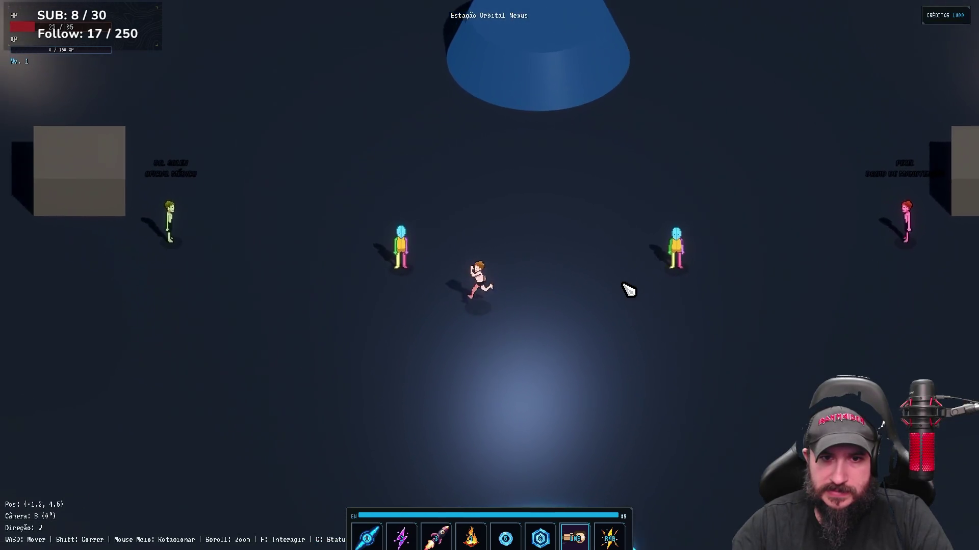
{"action": "key", "text": "s"}
{"action": "key", "text": "d"}
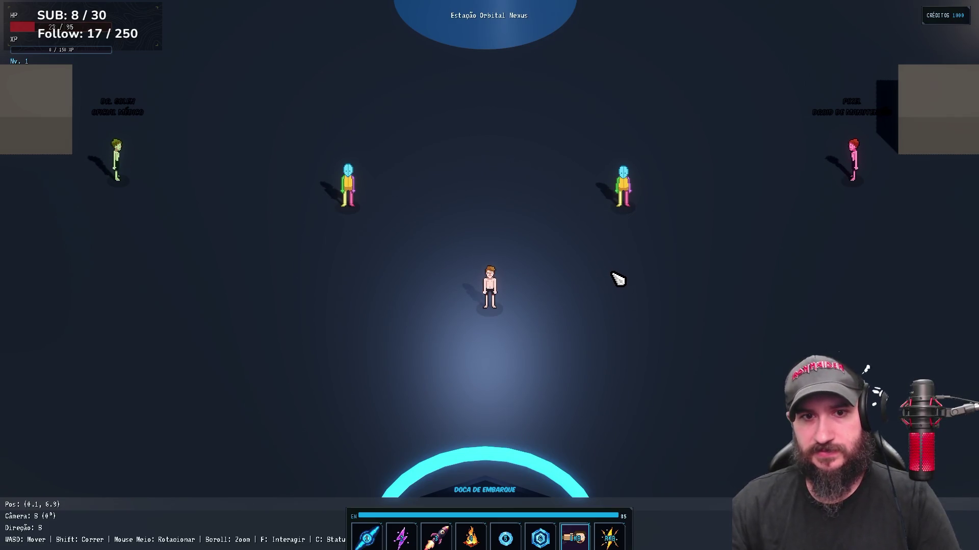
{"action": "key", "text": "alt+Tab"}
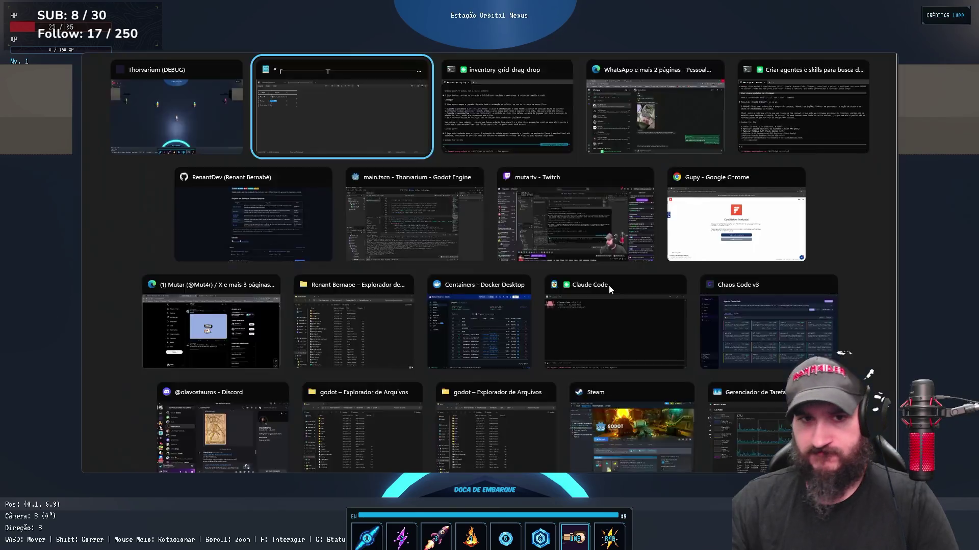
- Switch to the inventory-grid-drag-drop Claude Code session and start typing feedback
{"action": "key", "text": "alt+Tab"}
{"action": "key", "text": "Tab"}
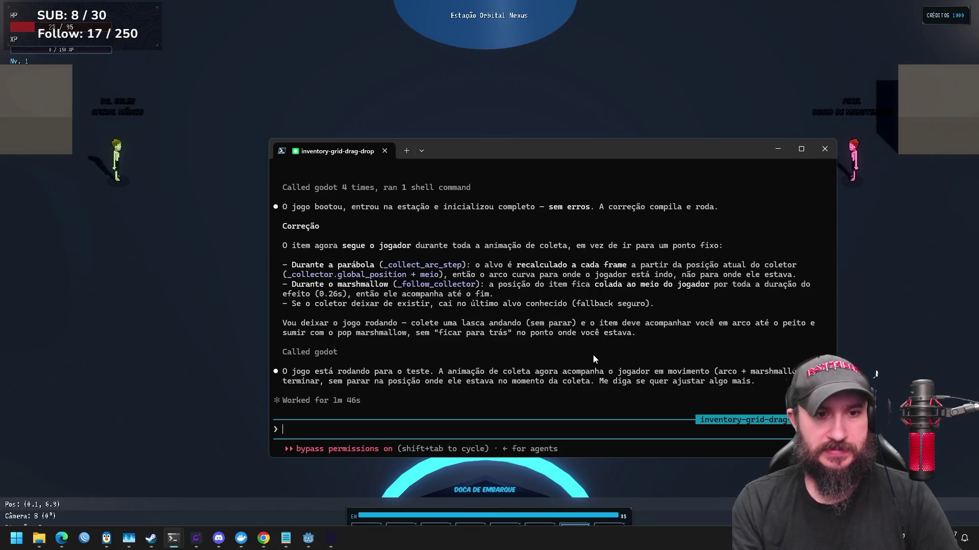
{"action": "type", "text": "atualmente"}
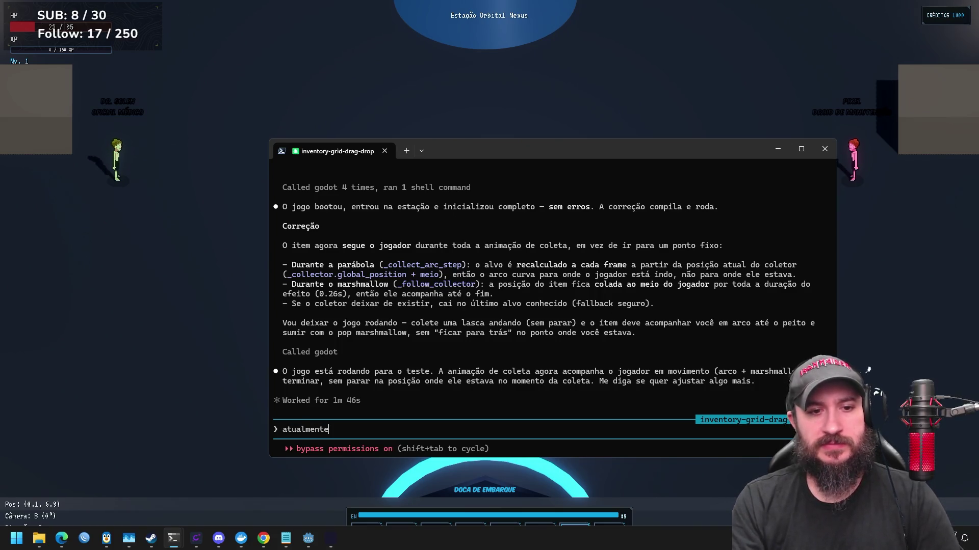